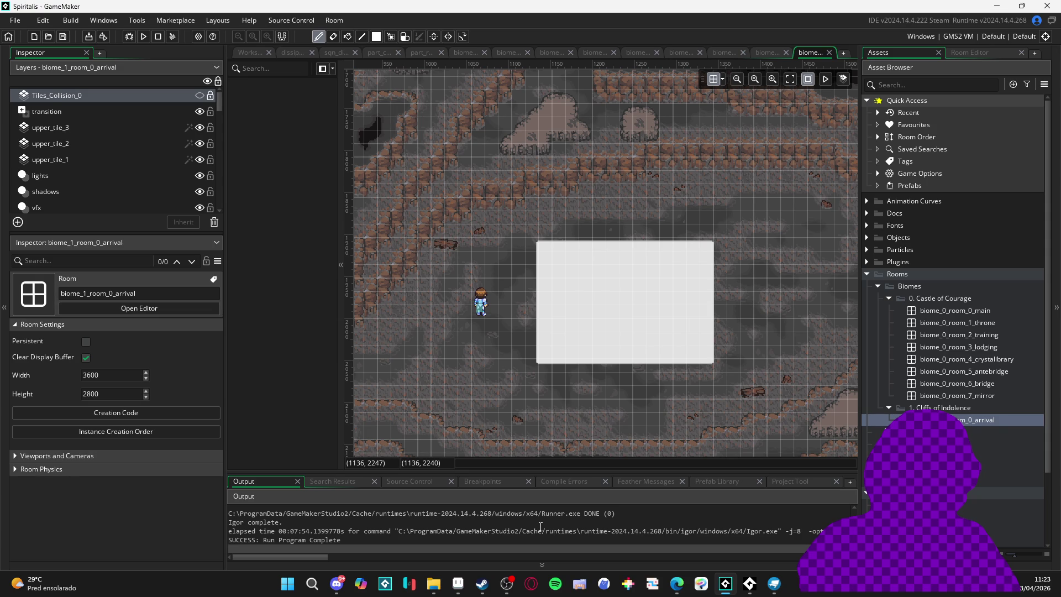
Switch from GameMaker to the Edge window showing the fish-shaped chocolates Instagram post
key(alt+Tab)
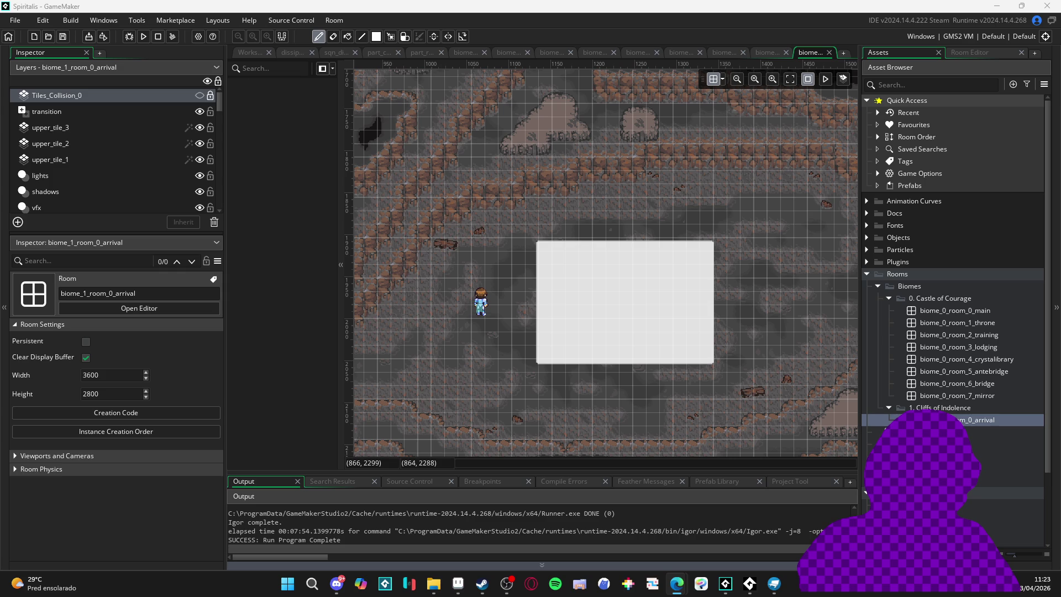
key(alt+Tab)
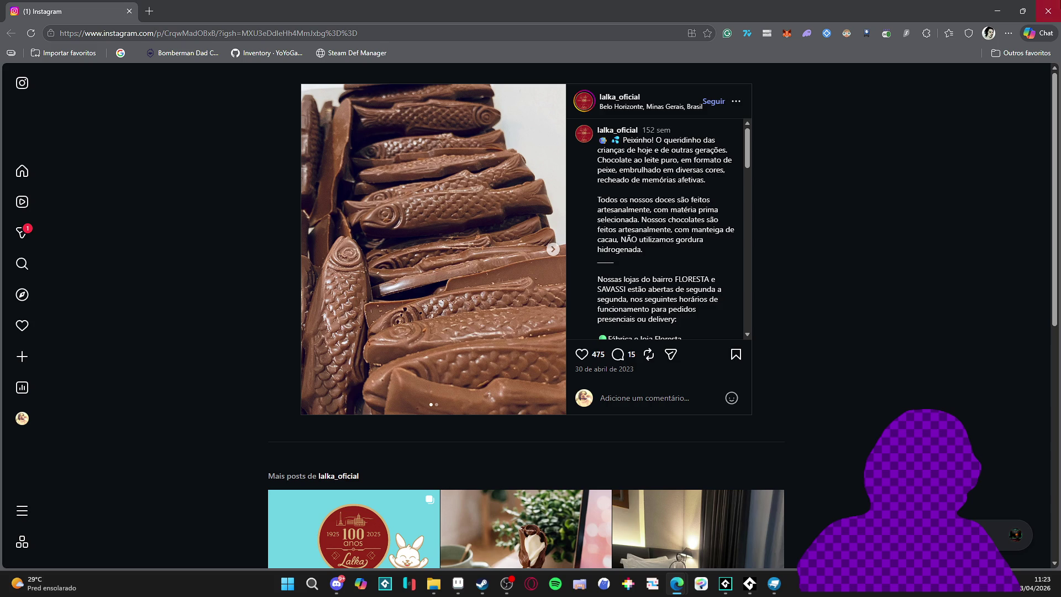
Go from the Instagram chocolate post back to GameMaker's biome_1_room_0_arrival room editor
key(alt+Tab)
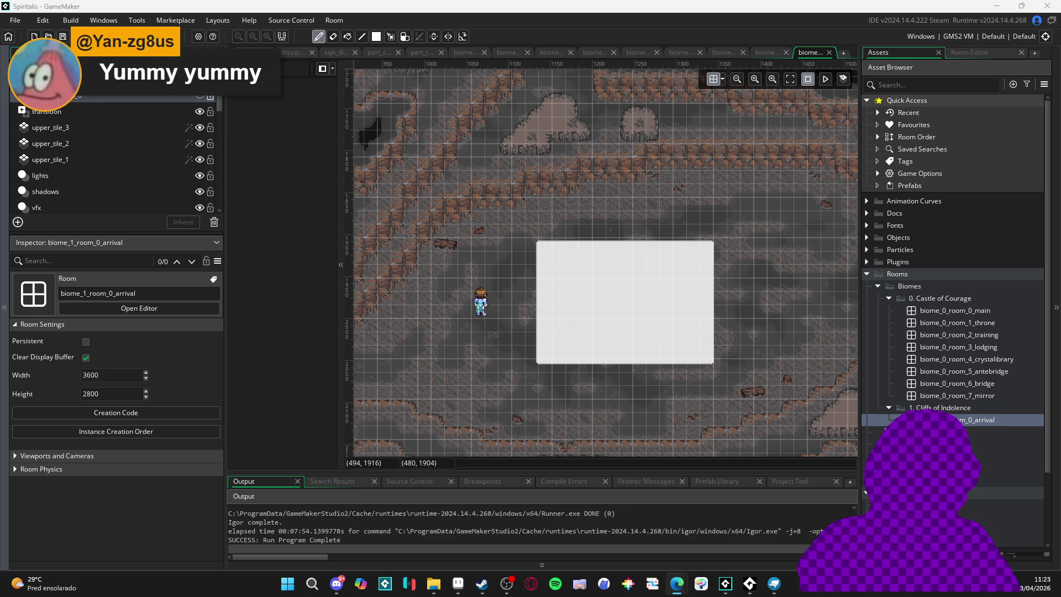
Bring stats_icons.aseprite to the front from the Aseprite taskbar preview
mouse_move(458, 583)
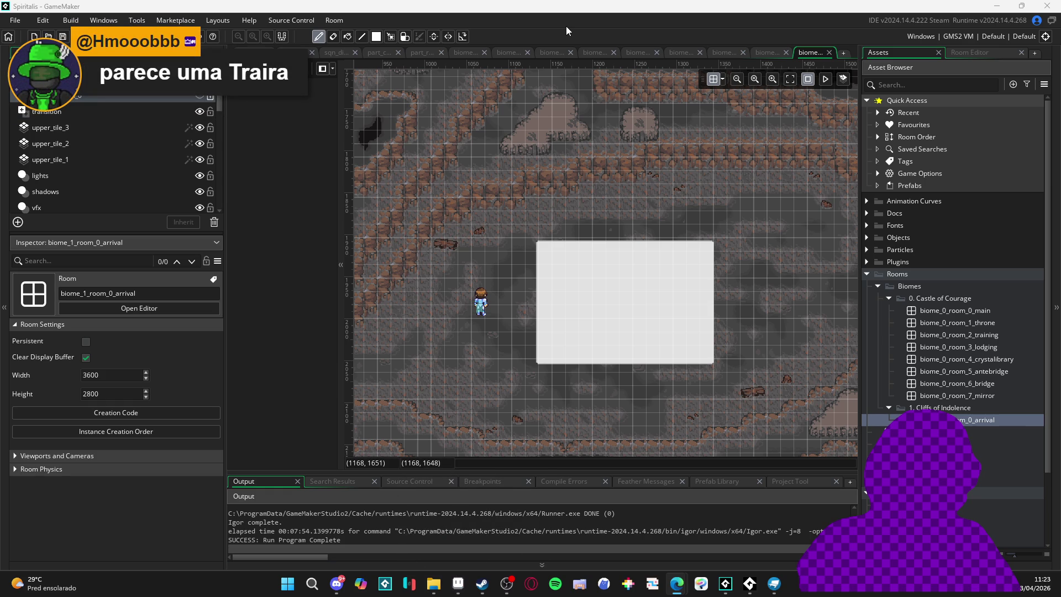
click(459, 588)
Zoom out and draw a rectangular marquee around the top-left white plus tile, then pan the sheet left
scroll(497, 332, down, 1)
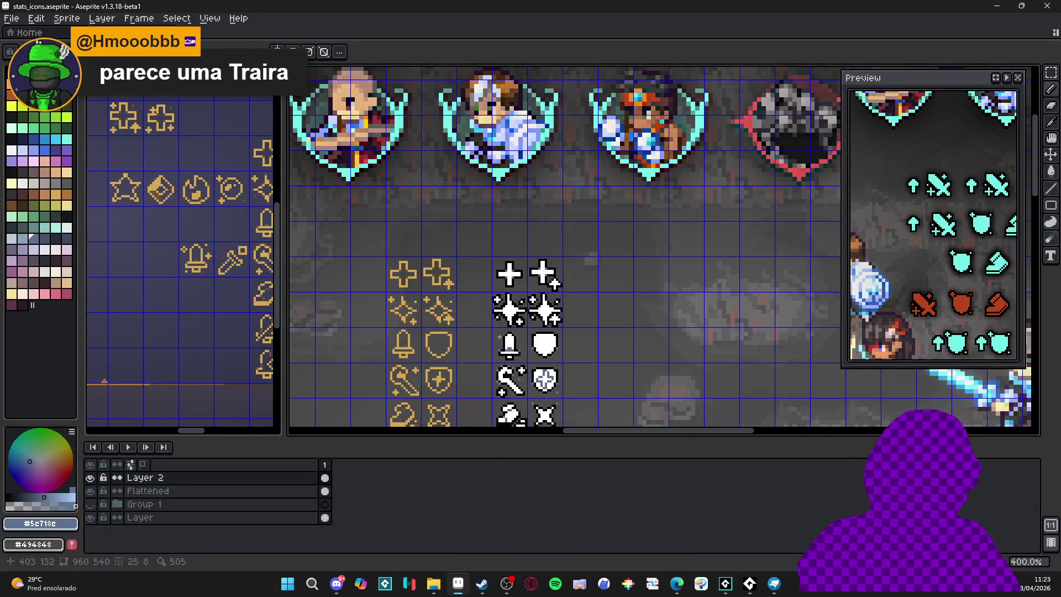
scroll(509, 232, down, 3)
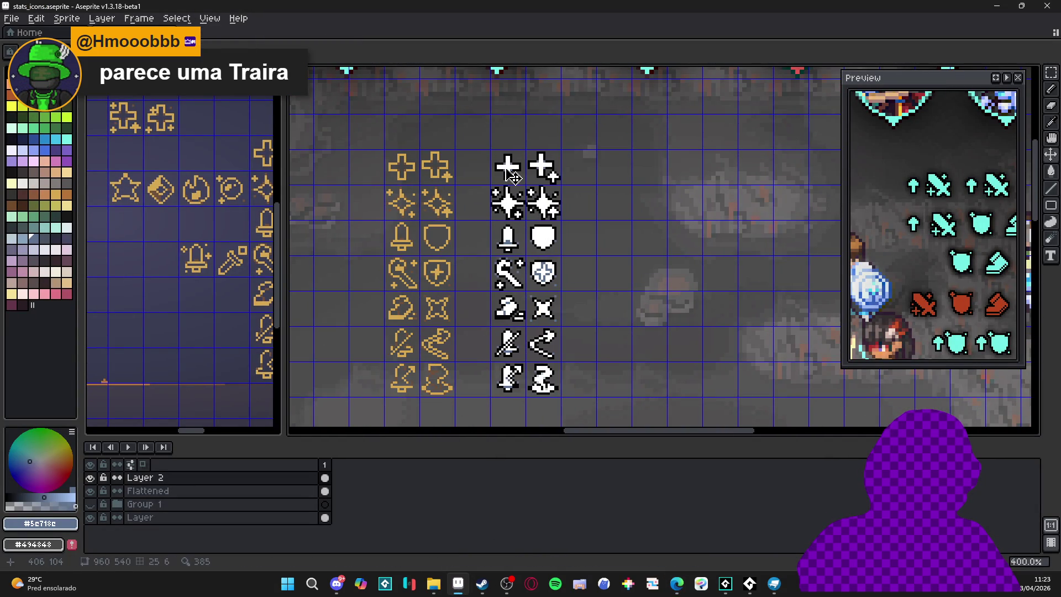
key(m)
mouse_move(513, 176)
mouse_down()
mouse_move(527, 176)
mouse_move(495, 183)
mouse_up()
click(526, 175)
key(m)
drag(474, 176, 477, 183)
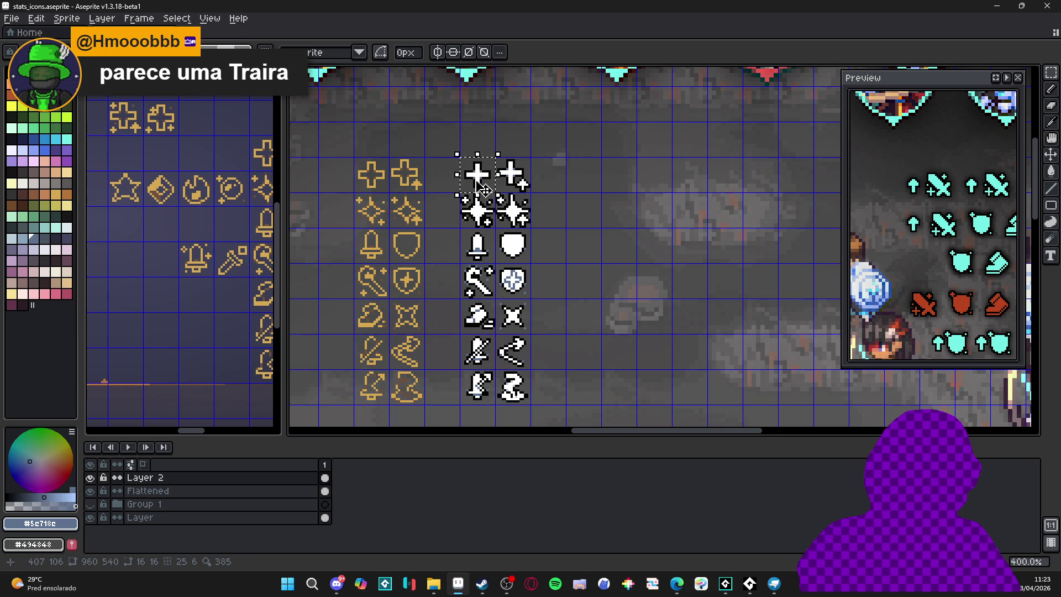
click(486, 184)
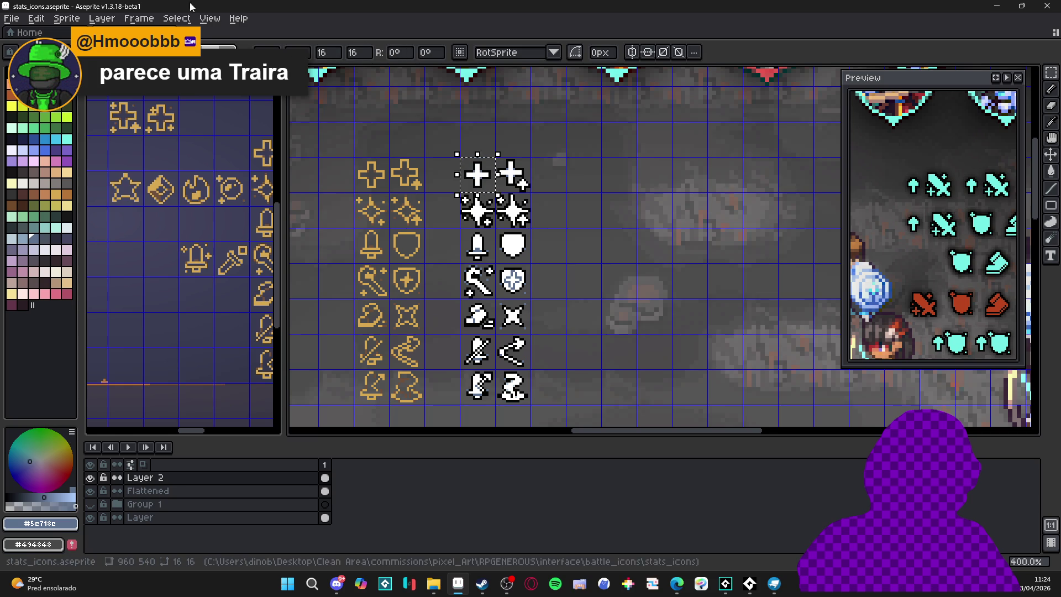
drag(541, 143, 476, 150)
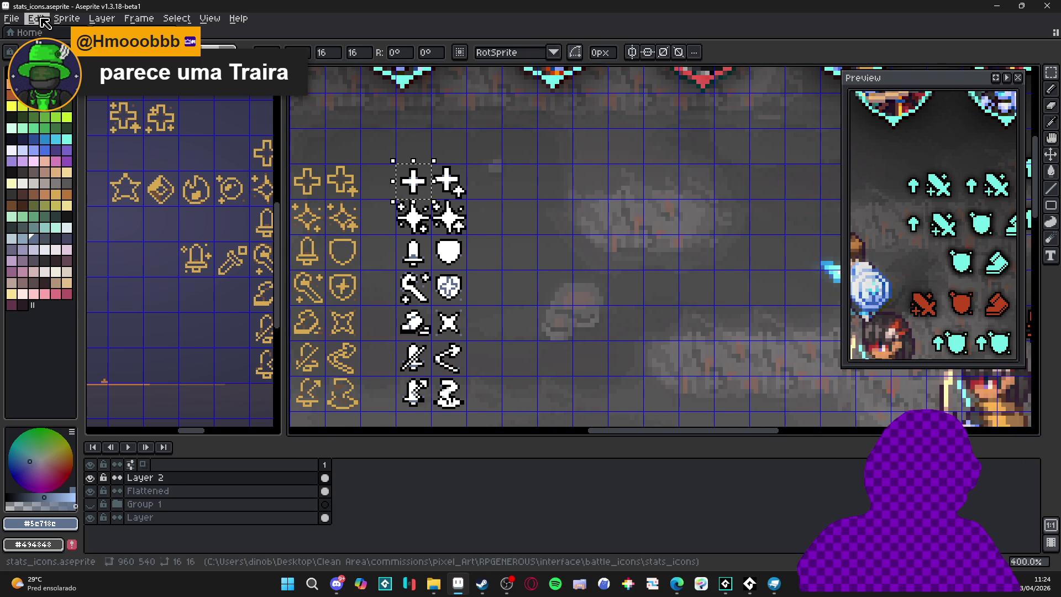
In File Explorer's stats_icons folder, check the 20×20 size of spr_stat_icon_1 and spr_stat_icon_2
click(443, 590)
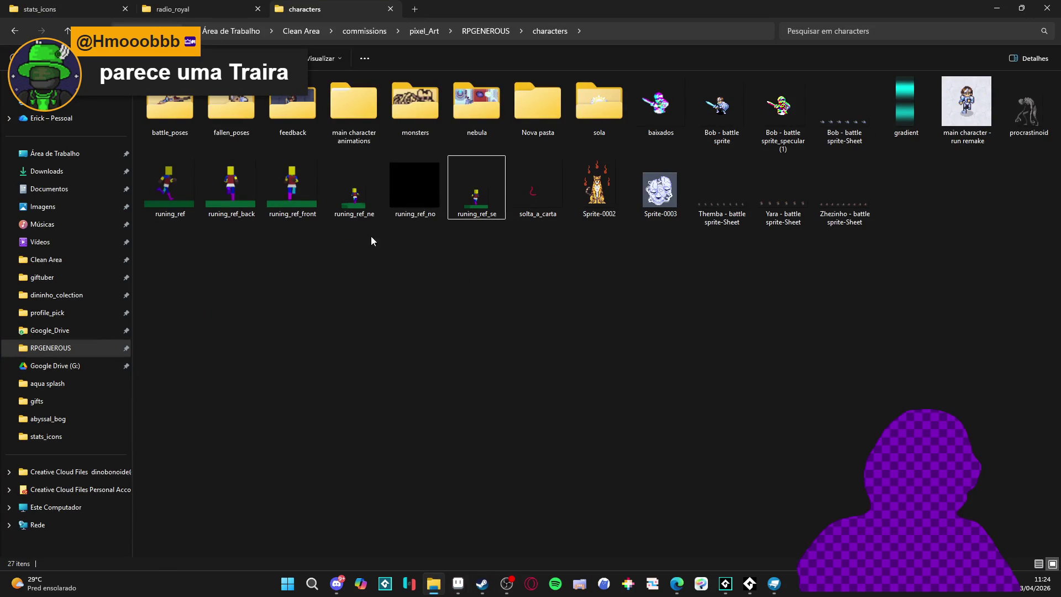
click(188, 9)
click(332, 8)
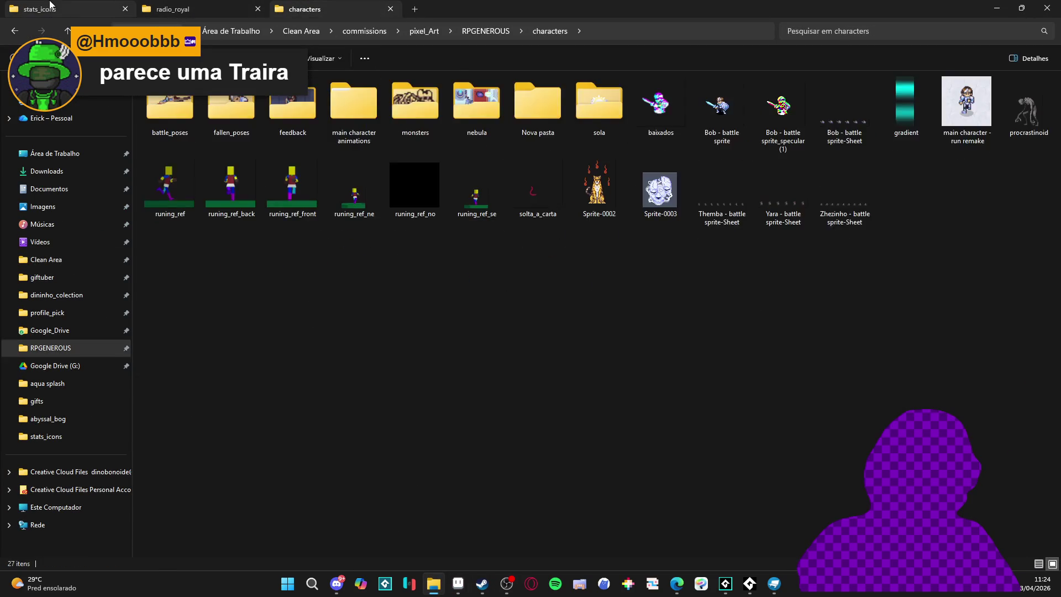
click(50, 6)
click(341, 122)
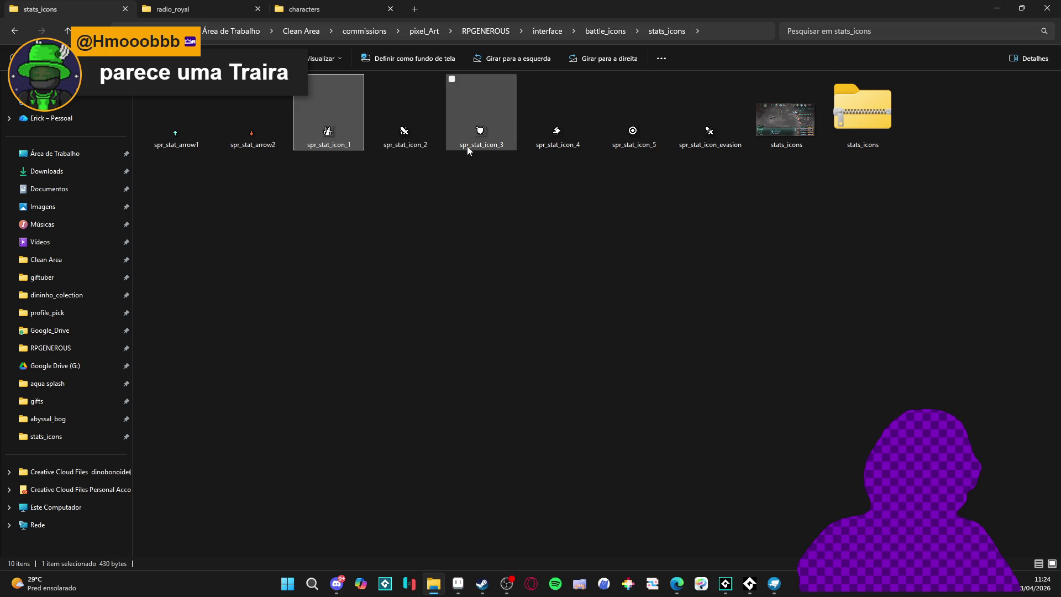
click(403, 137)
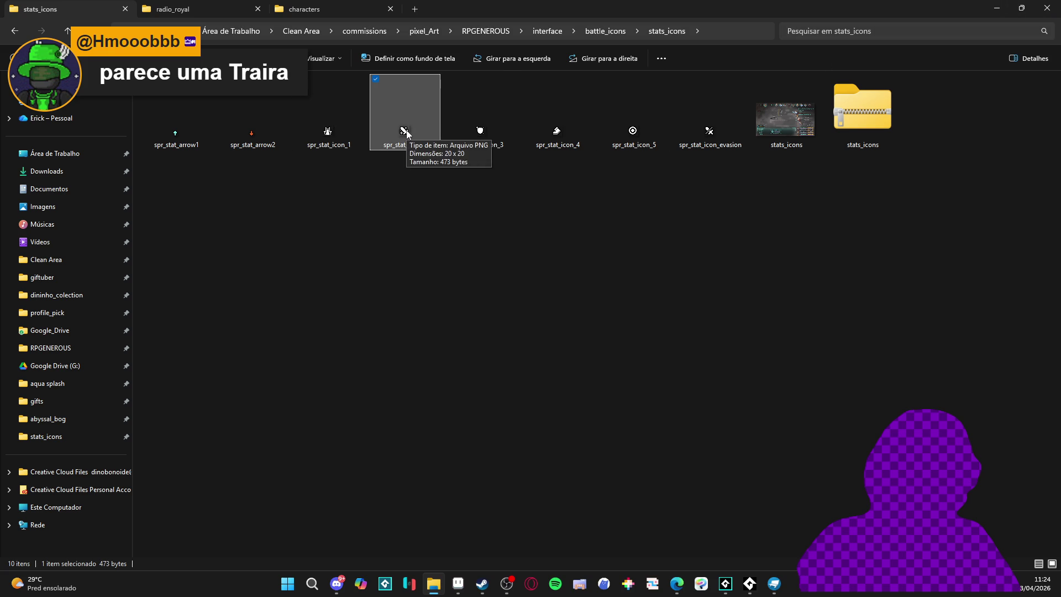
key(alt+Tab)
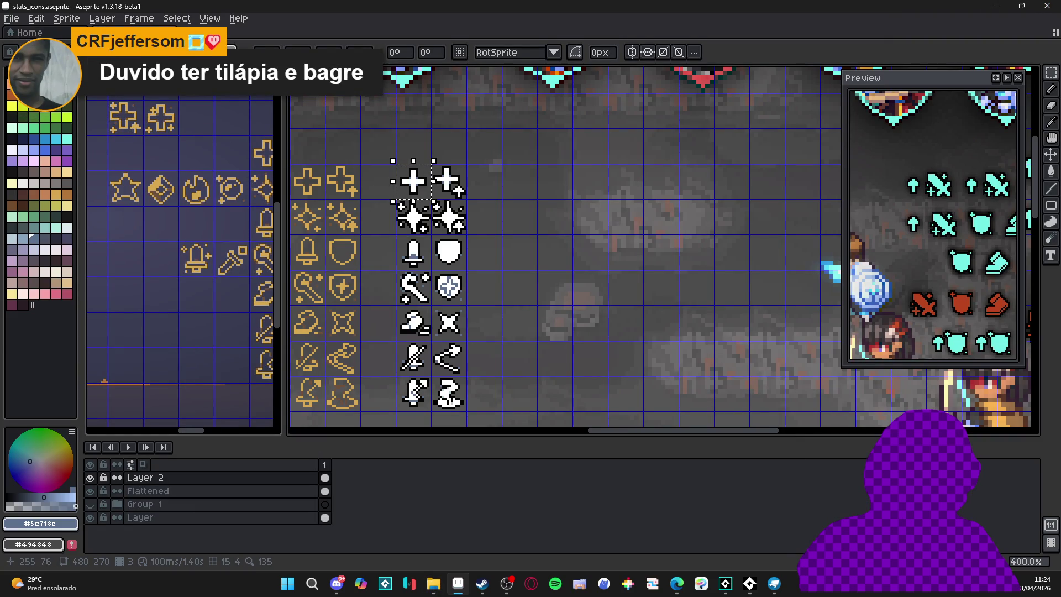
Create a new 20×20 sprite and paste the copied plus icon into it
key(alt+f)
text(n20)
key(Tab)
text(20)
key(Return)
scroll(664, 255, up, 5)
key(ctrl+v)
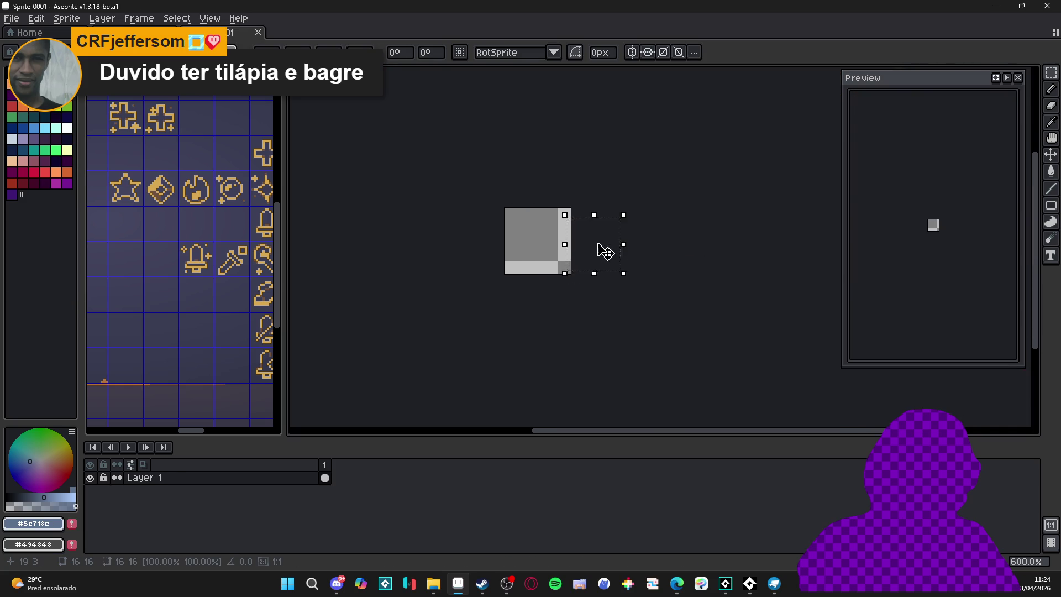
drag(611, 252, 551, 248)
key(ctrl+a)
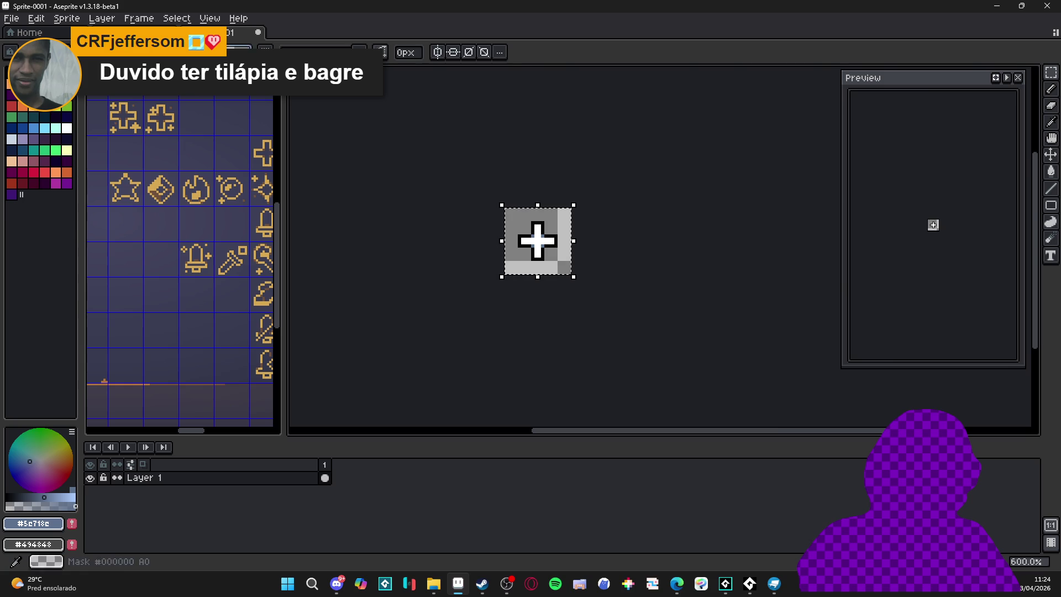
Copy the full white icon column from stats_icons into a new 32×112 sprite
key(ctrl+Tab)
key(ctrl+d)
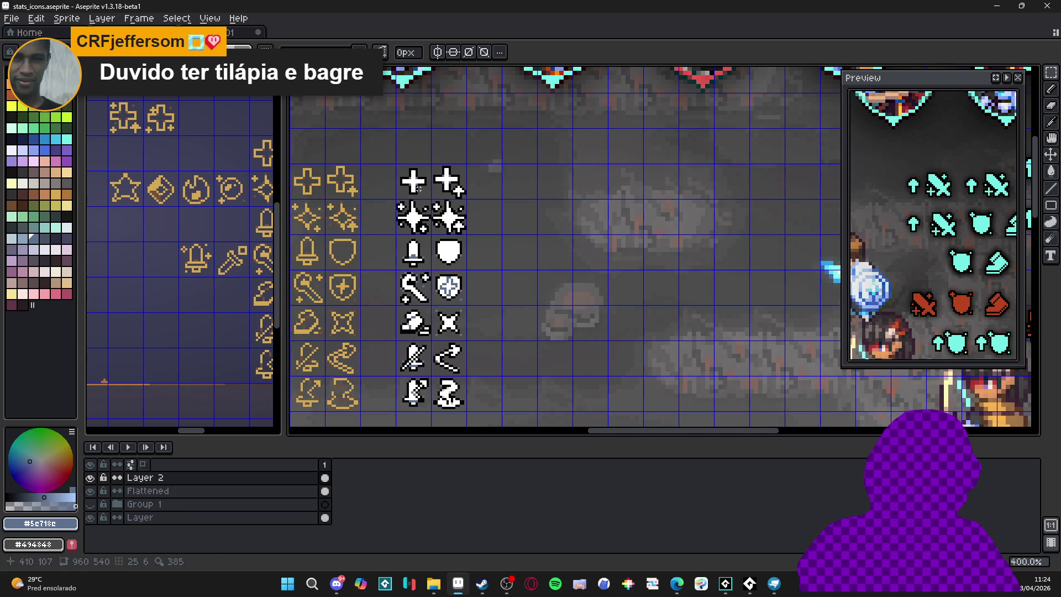
drag(418, 188, 449, 394)
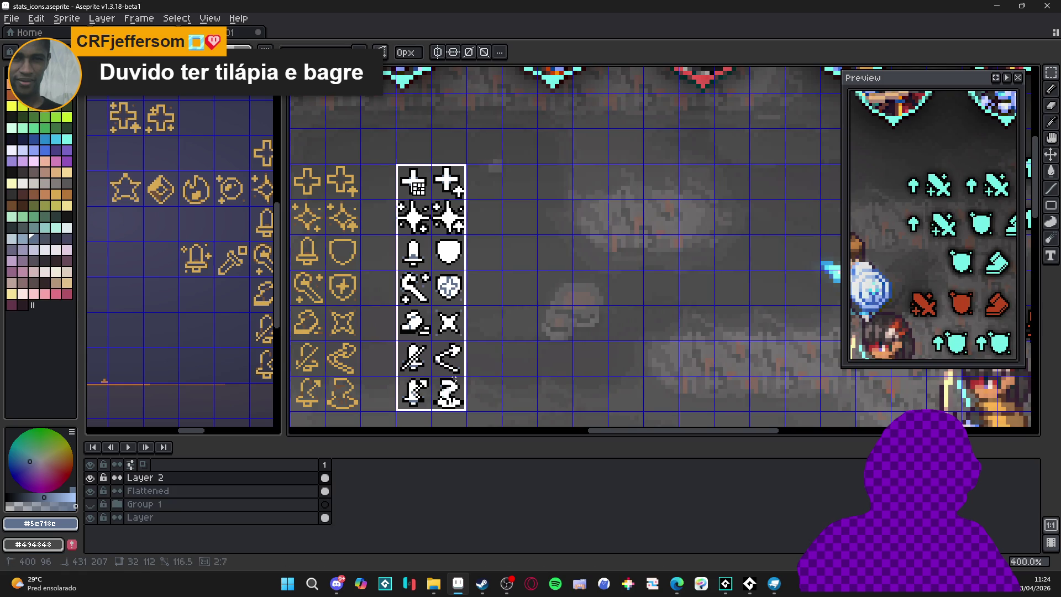
key(alt+f)
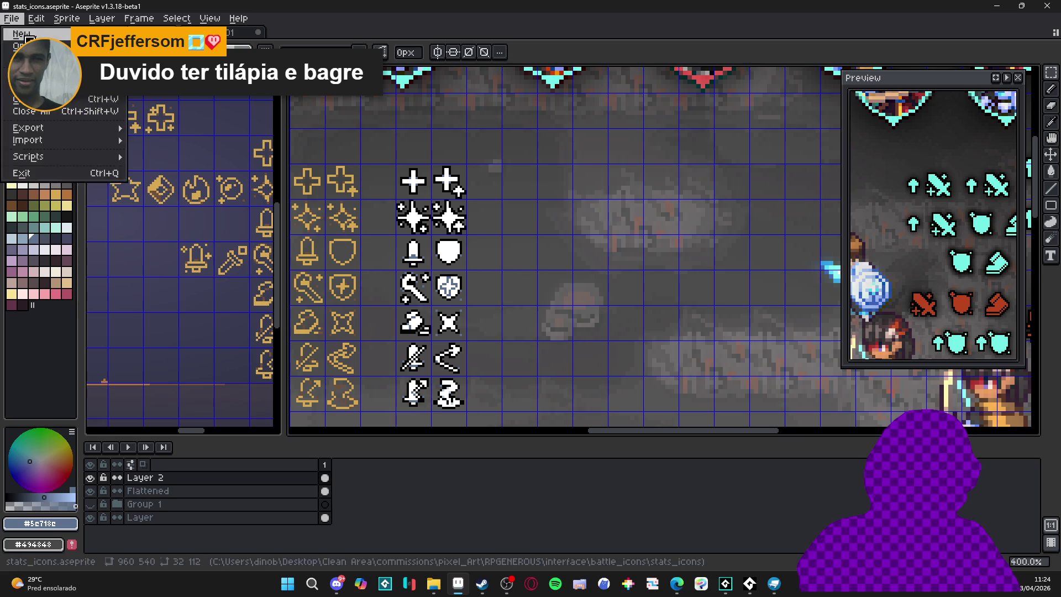
key(n)
click(515, 411)
key(ctrl+v)
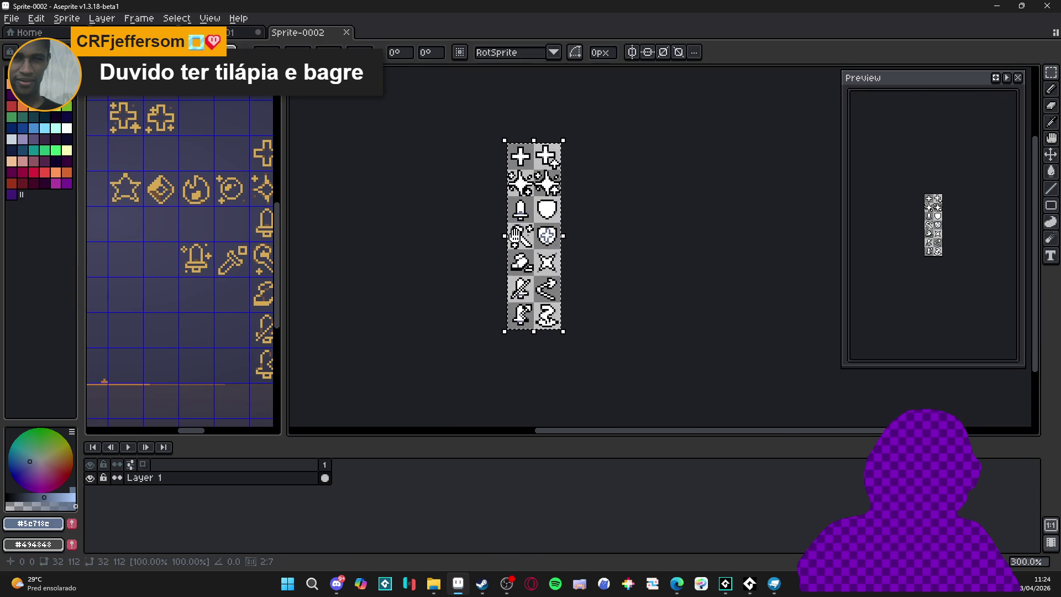
Import the icon column as a sprite sheet by rows, 16×16 tiles, 2×7, giving 14 frames
key(alt+f)
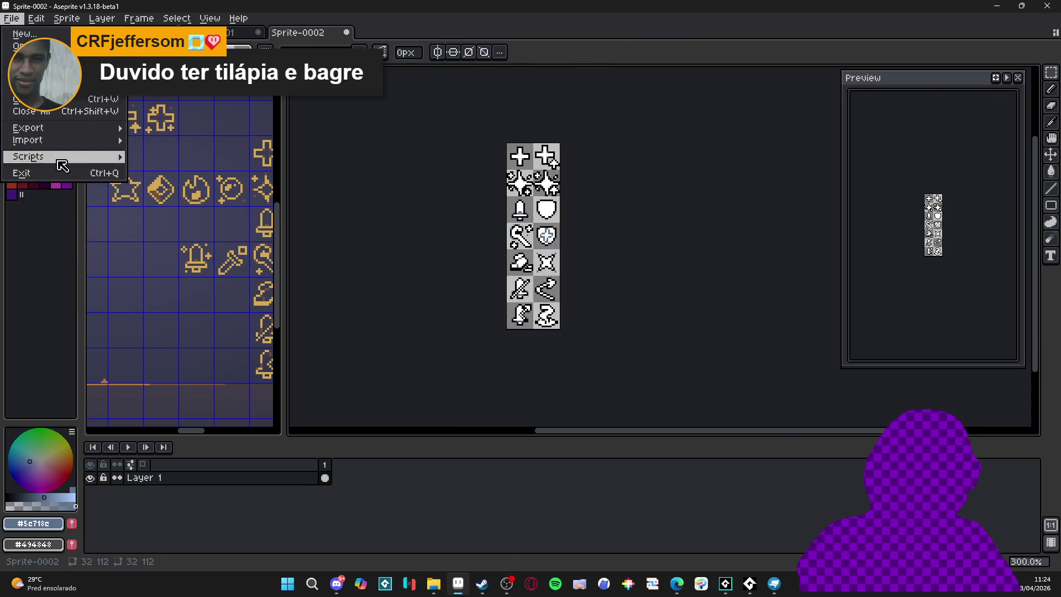
mouse_move(86, 142)
click(192, 142)
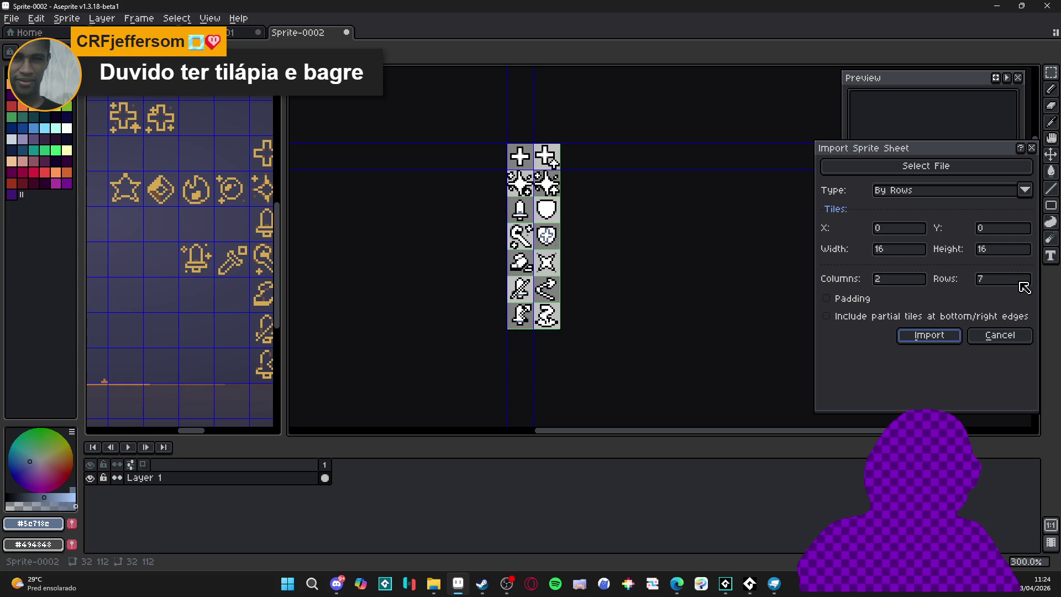
click(930, 337)
Resize the canvas to 20×20 and play the 14 icon frames
key(ctrl+alt+c)
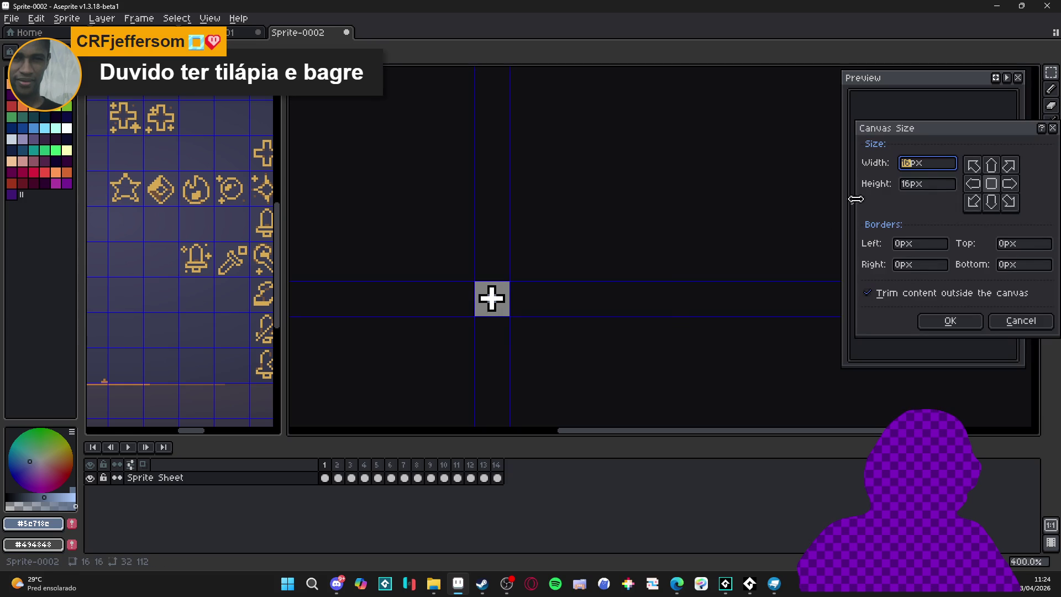
text(20)
click(934, 189)
text(20)
key(Return)
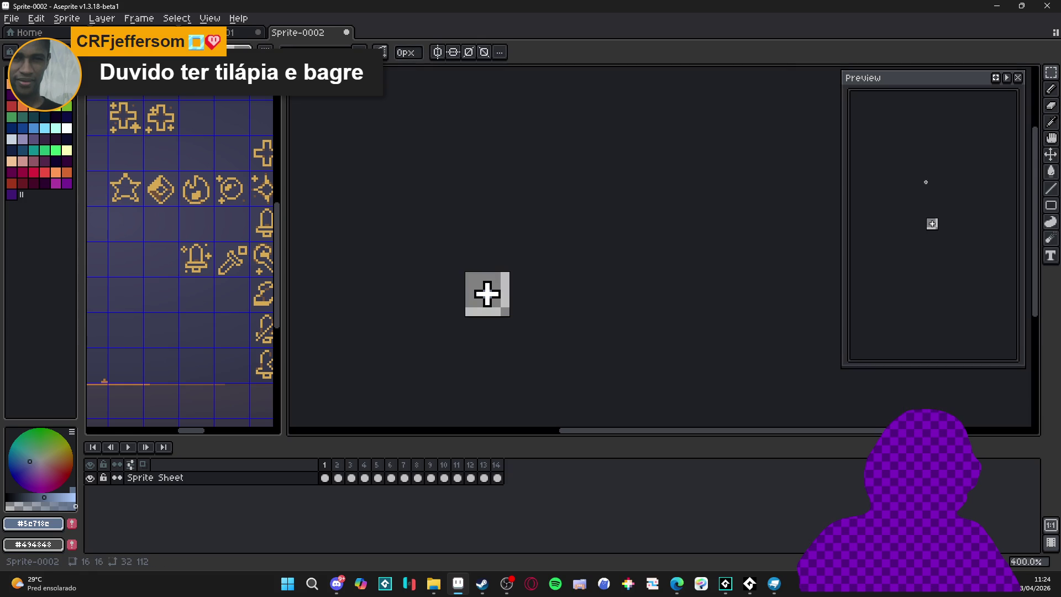
scroll(850, 282, up, 2)
scroll(479, 298, up, 2)
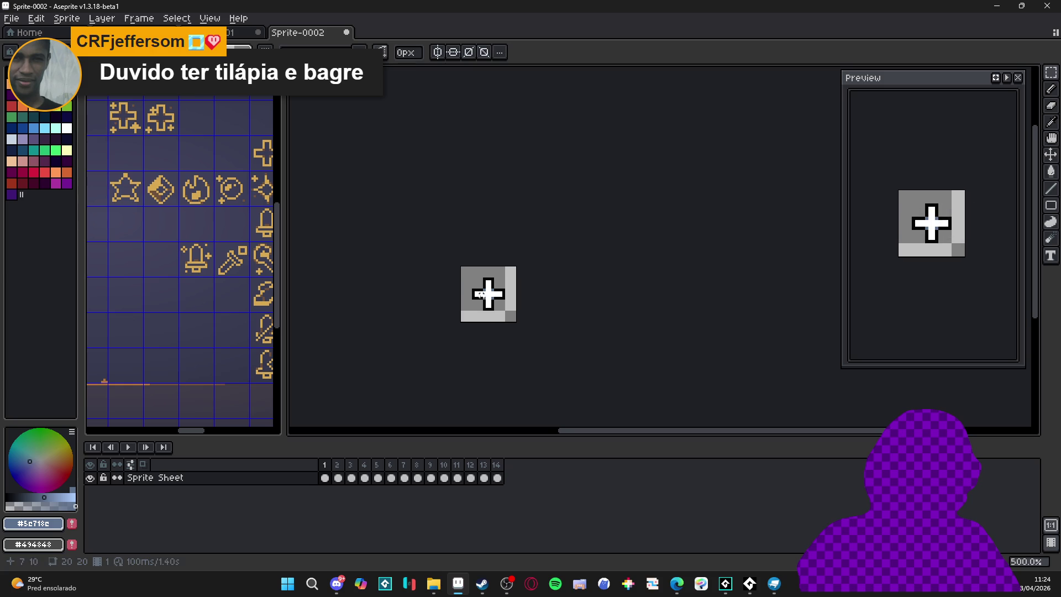
click(128, 447)
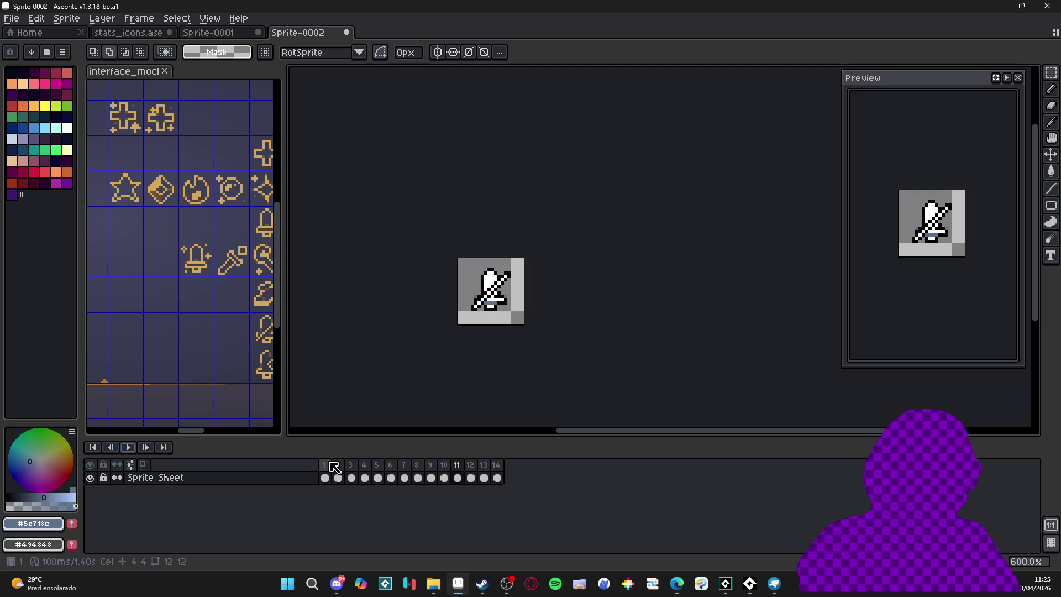
Add a new empty layer with Shift+N and duplicate Sprite Sheet into Sprite Sheet Copy
click(282, 480)
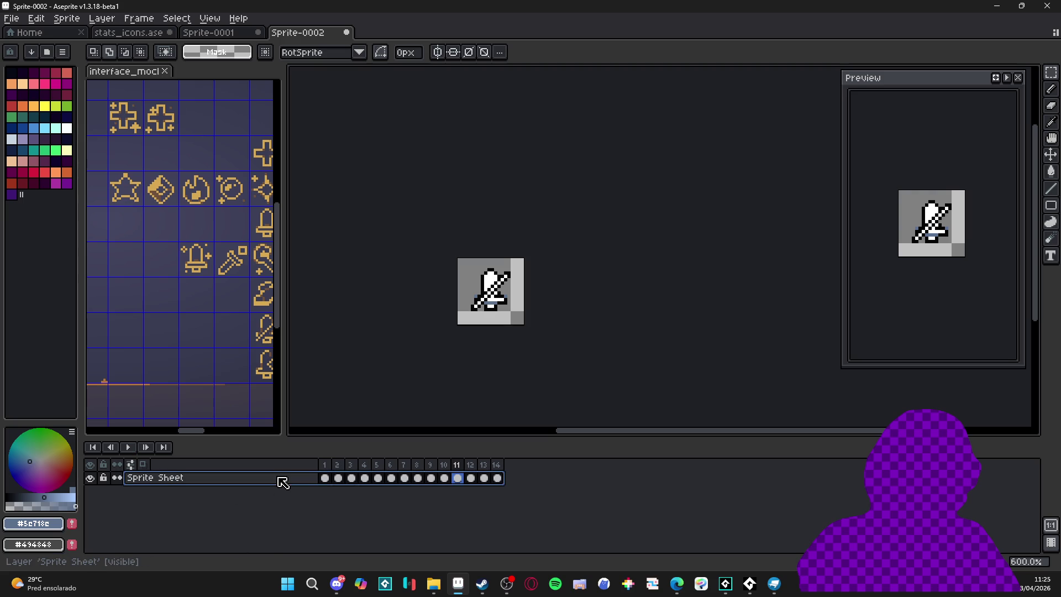
key(shift+n)
drag(282, 483, 301, 491)
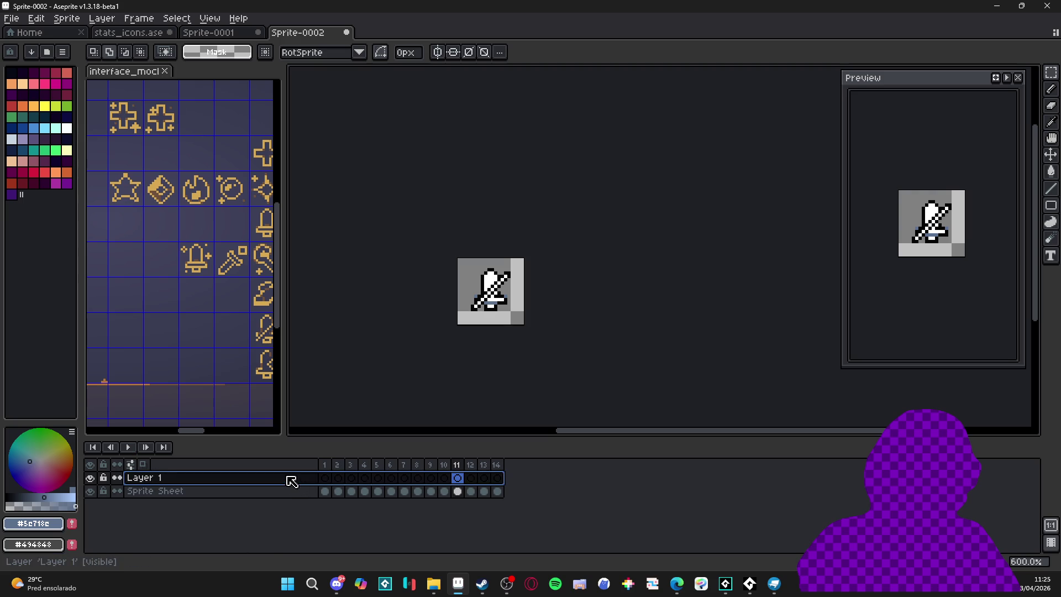
right_click(298, 490)
click(332, 524)
click(326, 504)
key(Up)
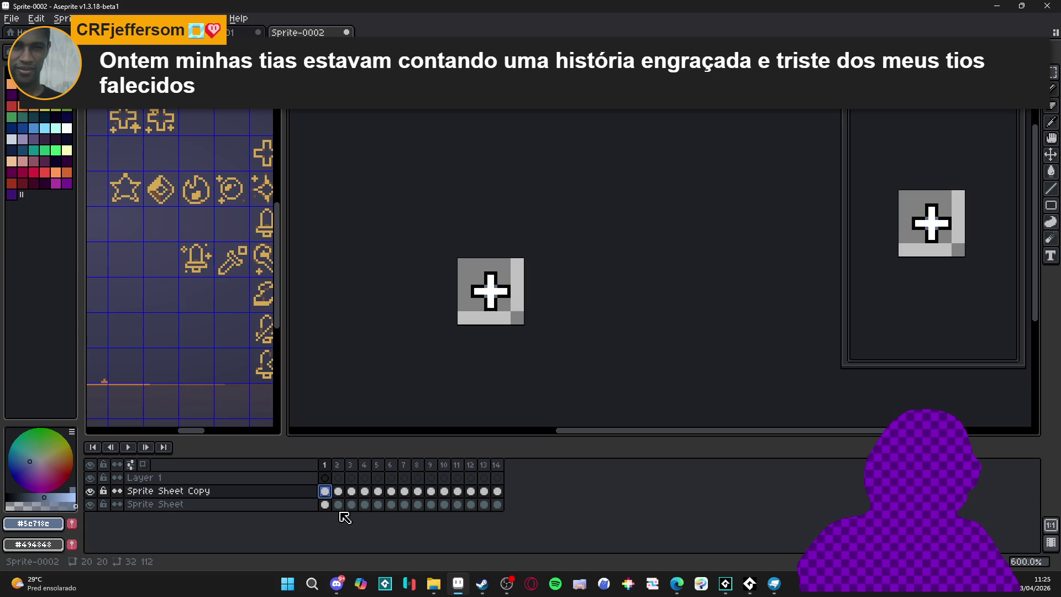
Add Layer 2 above Sprite Sheet and fill frame 1's cross shape white
click(293, 506)
key(shift+n)
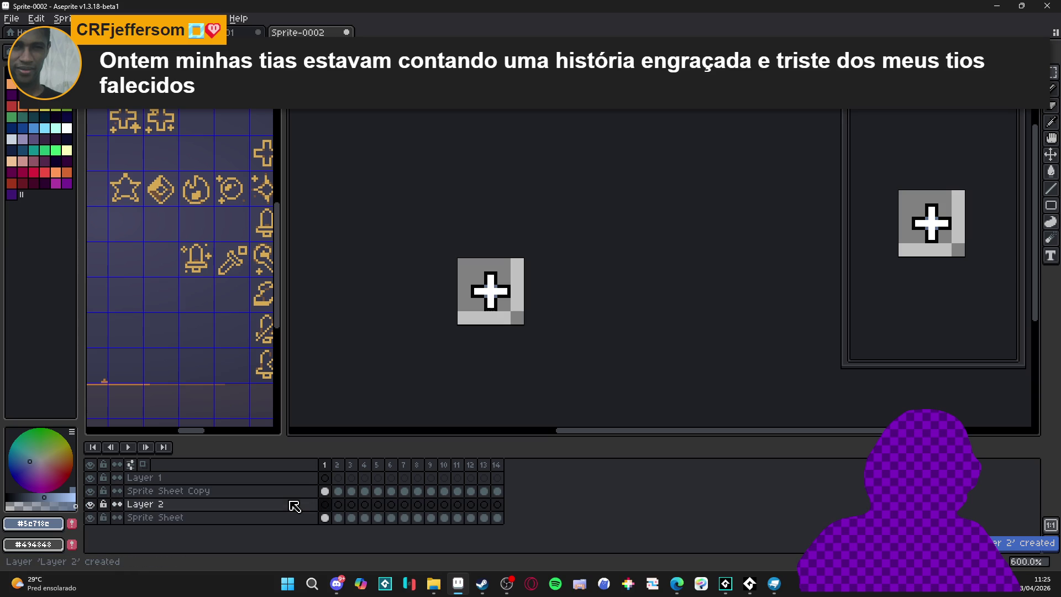
click(325, 504)
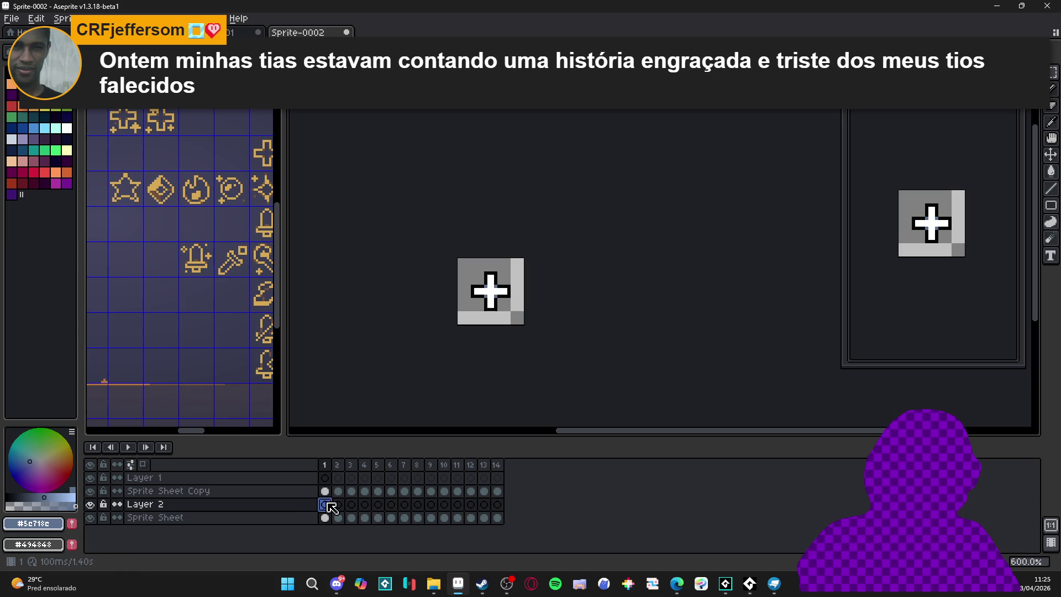
ctrl+click(327, 490)
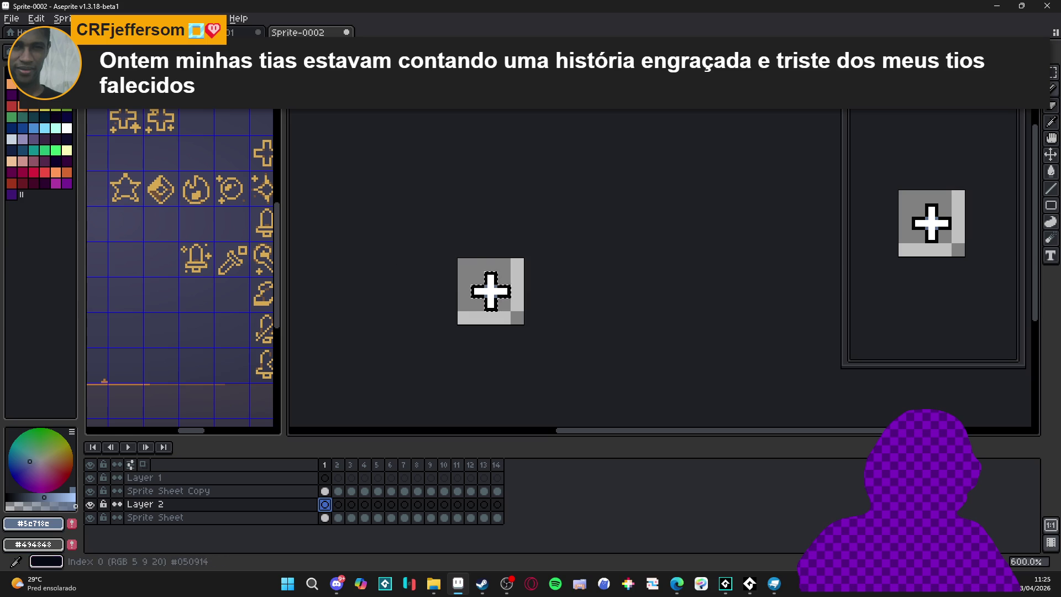
alt+click(324, 137)
key(f)
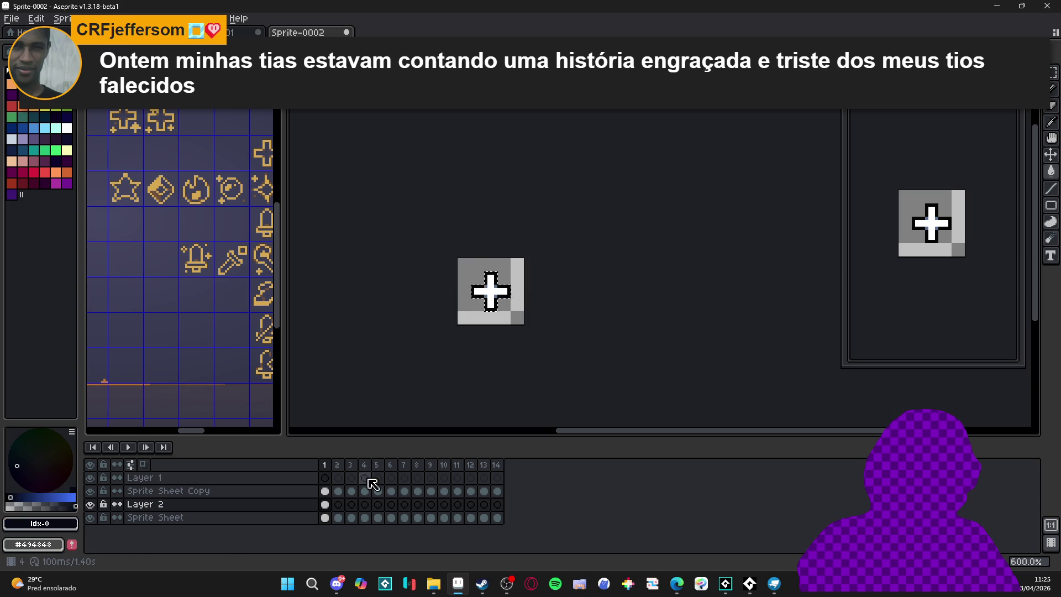
Fill the icons on frames 2–4, including the sparkle, with the paint bucket on Layer 2
click(344, 505)
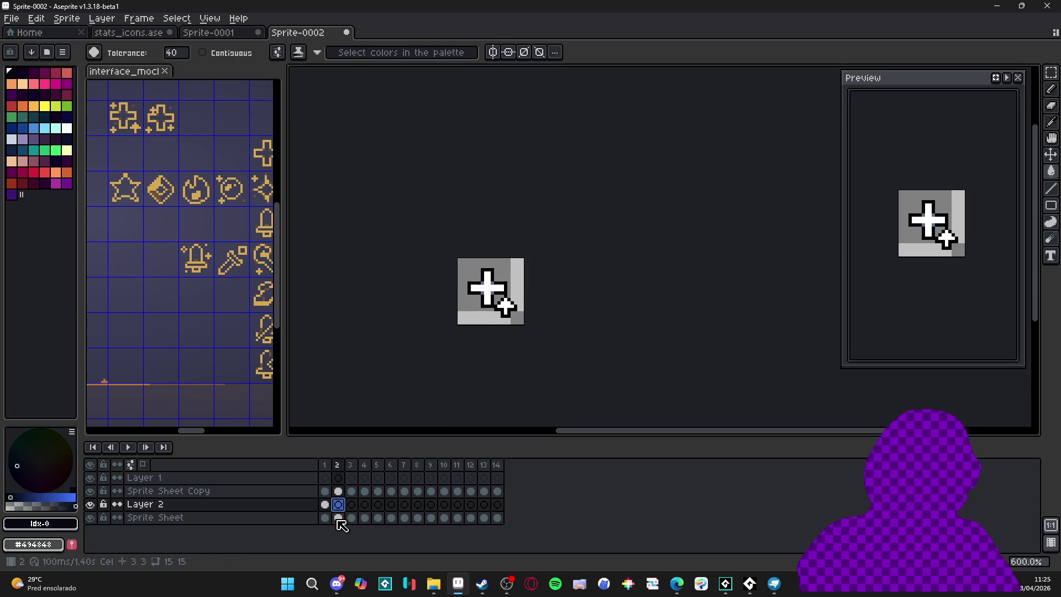
click(351, 505)
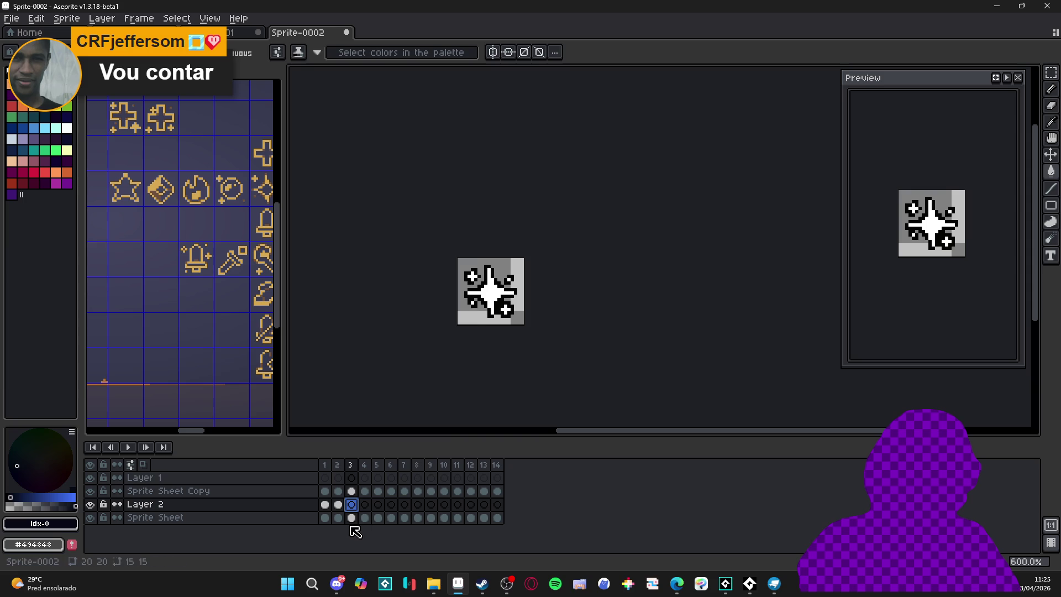
key(g)
click(365, 518)
key(v)
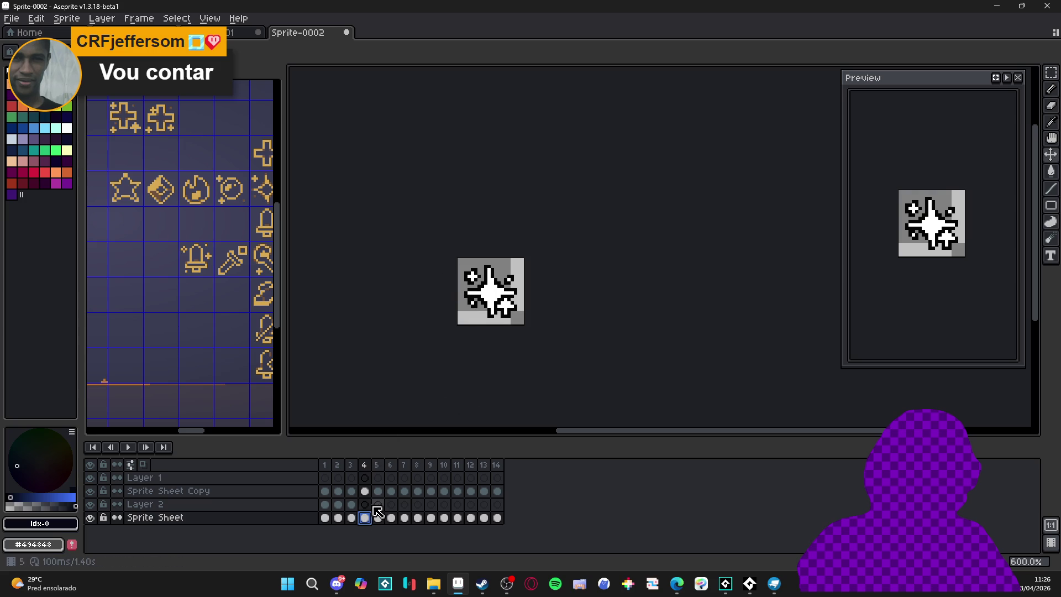
key(Up)
key(w)
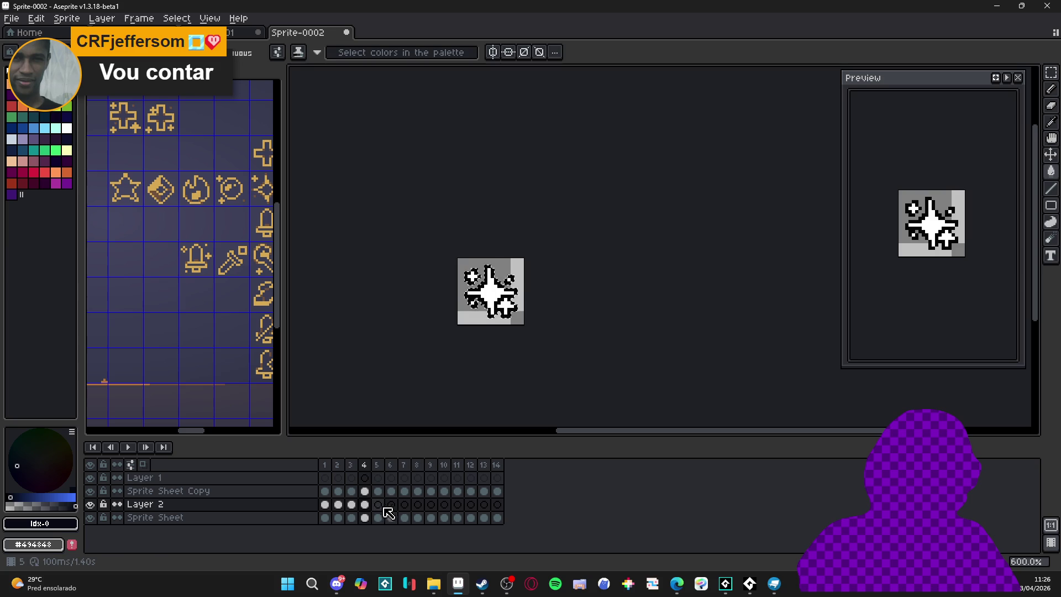
Fill the bell, shield, key, shield and boot icons on frames 5–9 of Layer 2
click(378, 504)
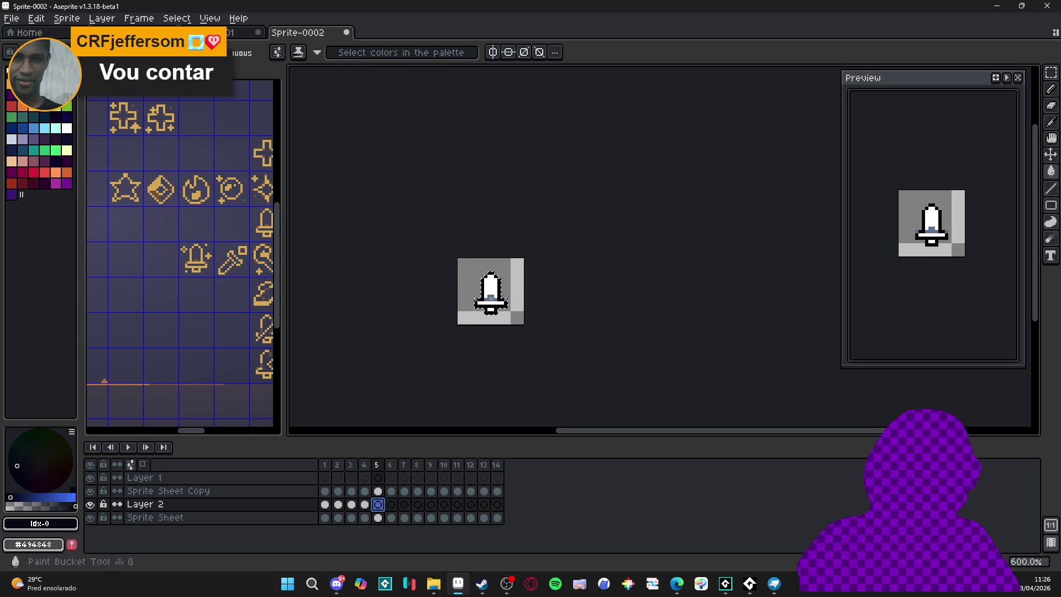
click(392, 505)
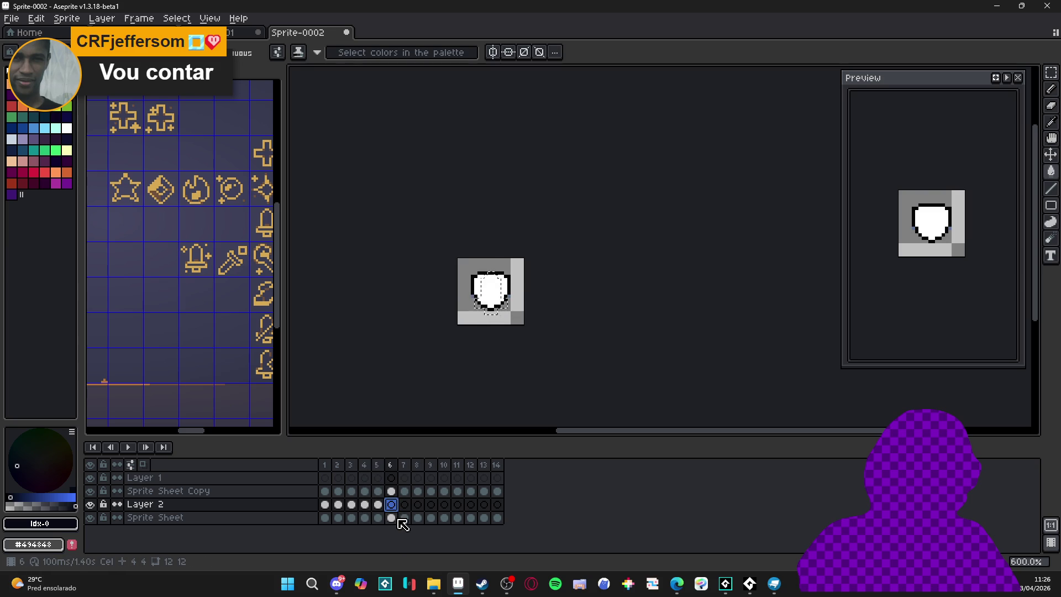
click(405, 504)
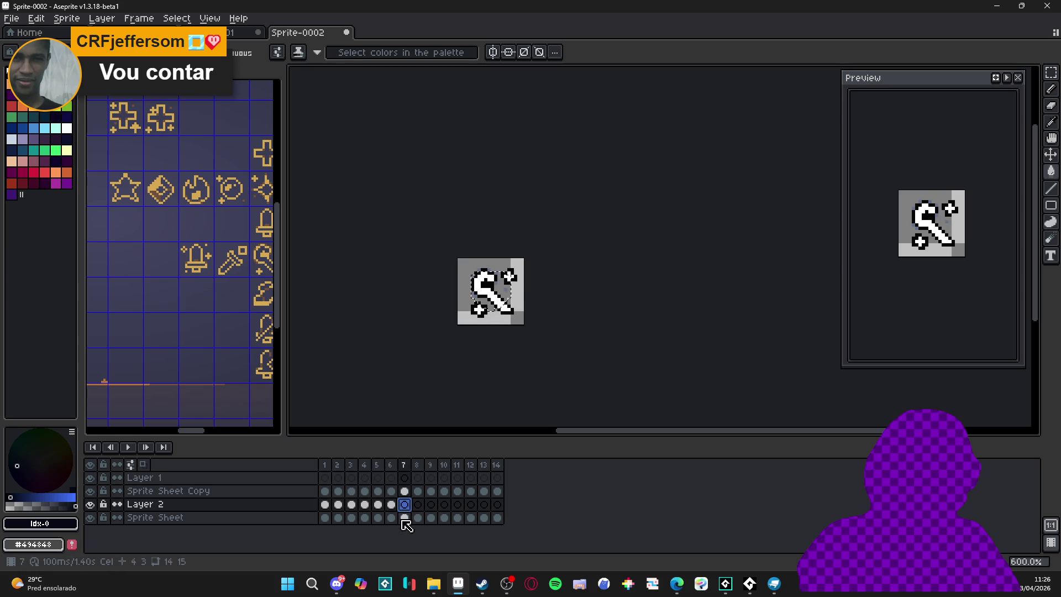
click(418, 519)
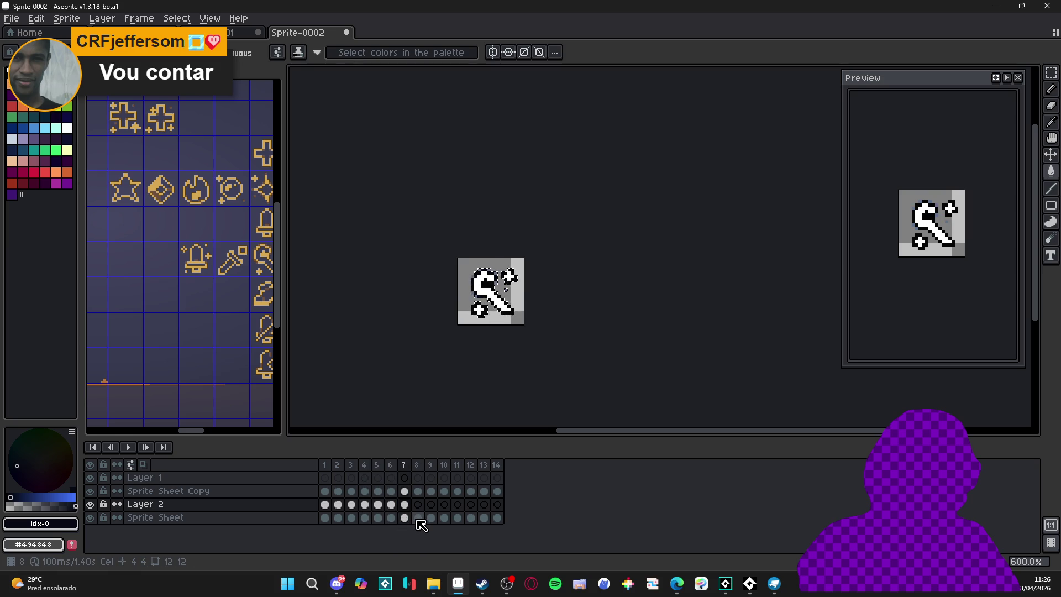
click(417, 504)
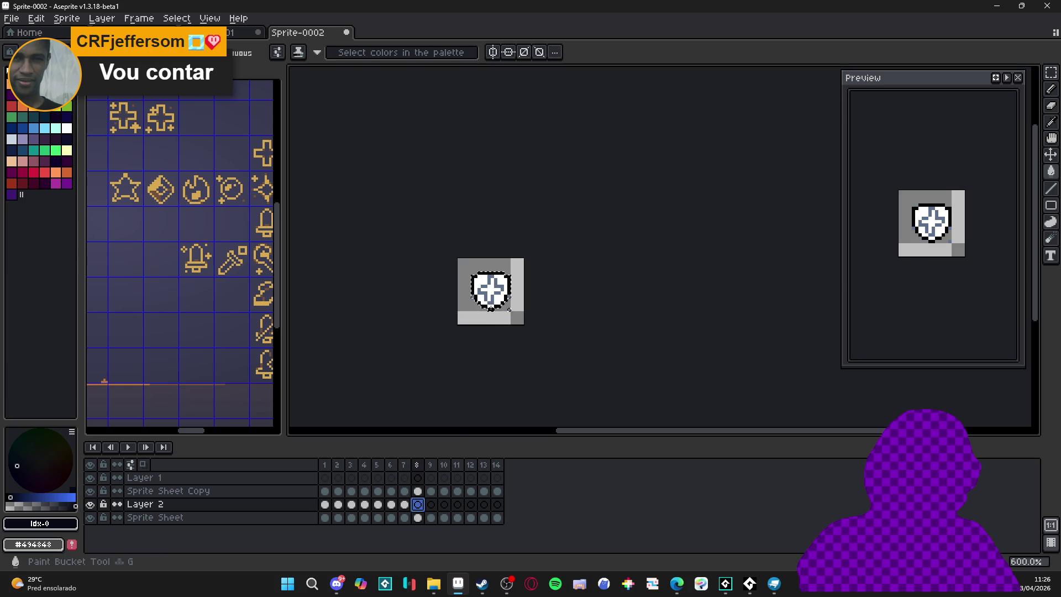
click(432, 504)
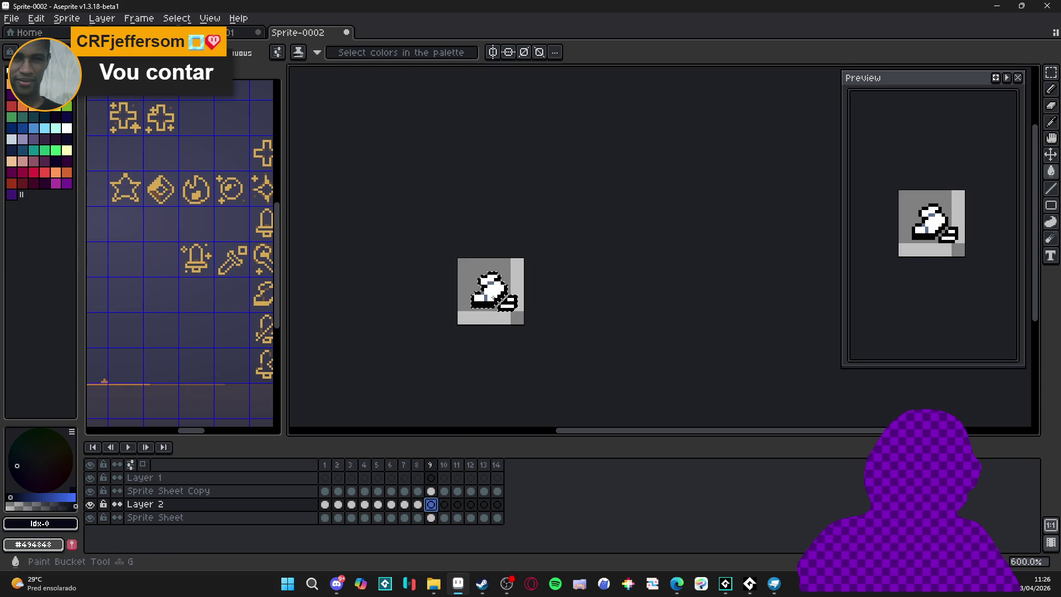
Fill the remaining icons on frames 10–14 of Layer 2
click(445, 504)
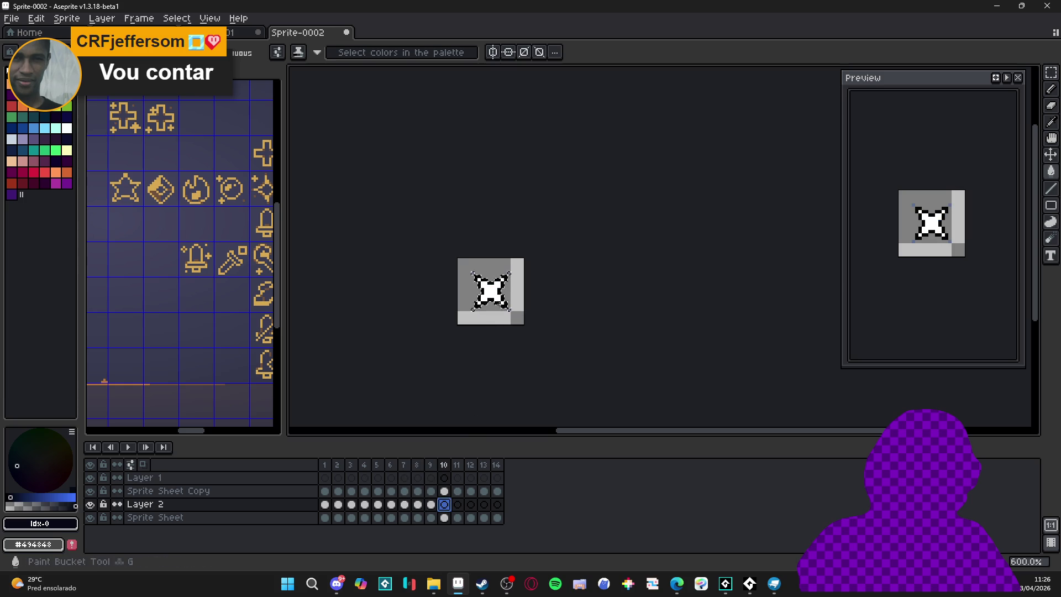
click(458, 504)
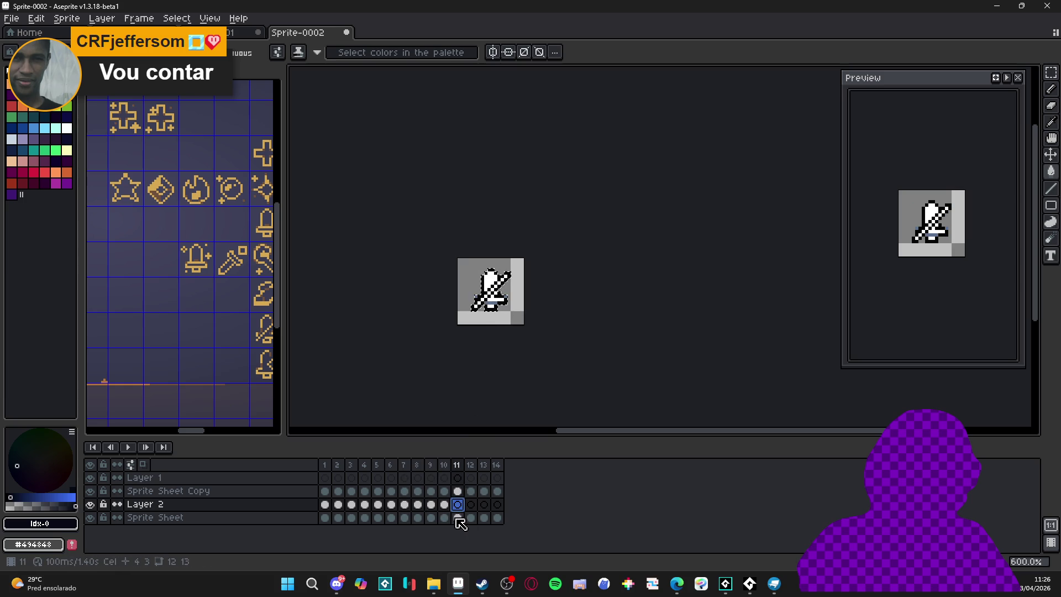
click(471, 504)
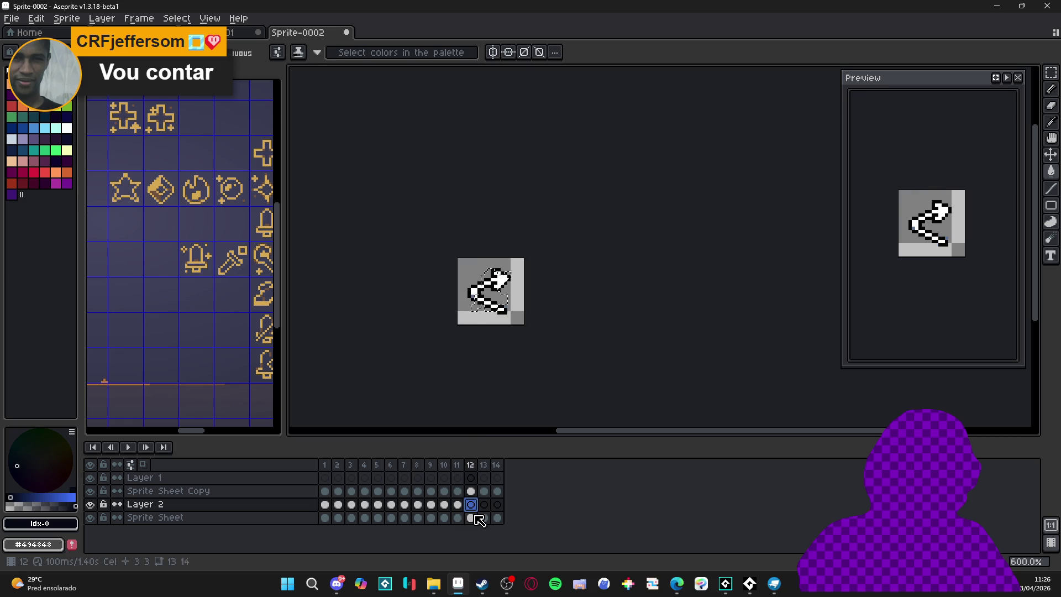
click(484, 505)
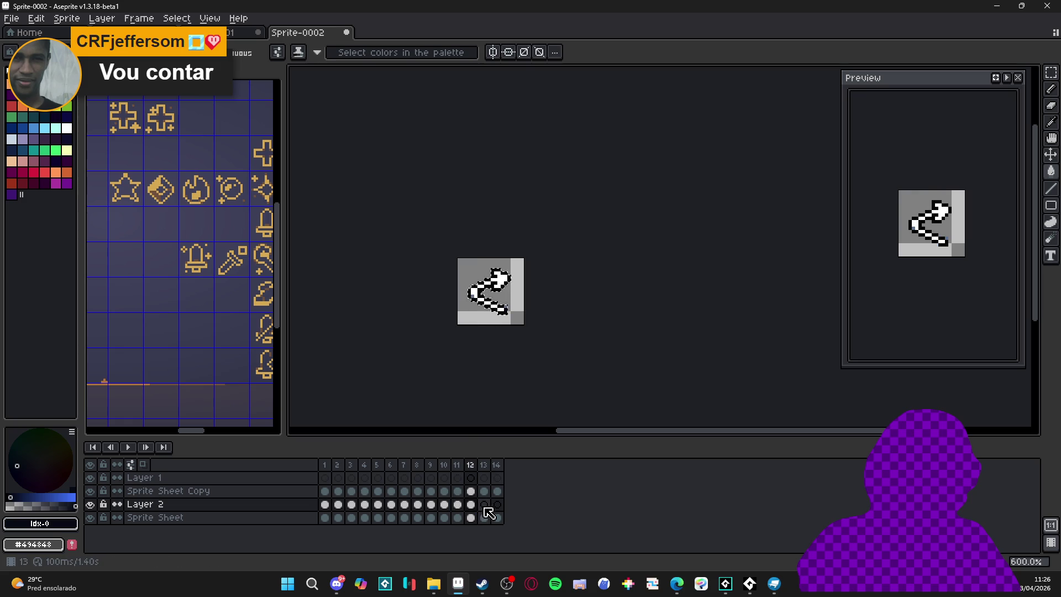
click(485, 506)
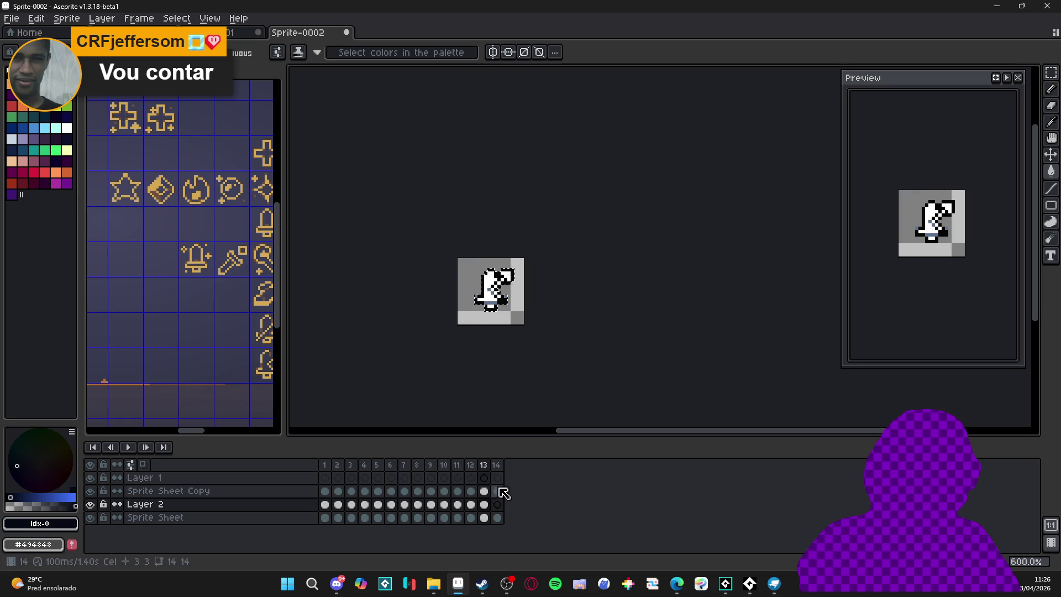
click(498, 504)
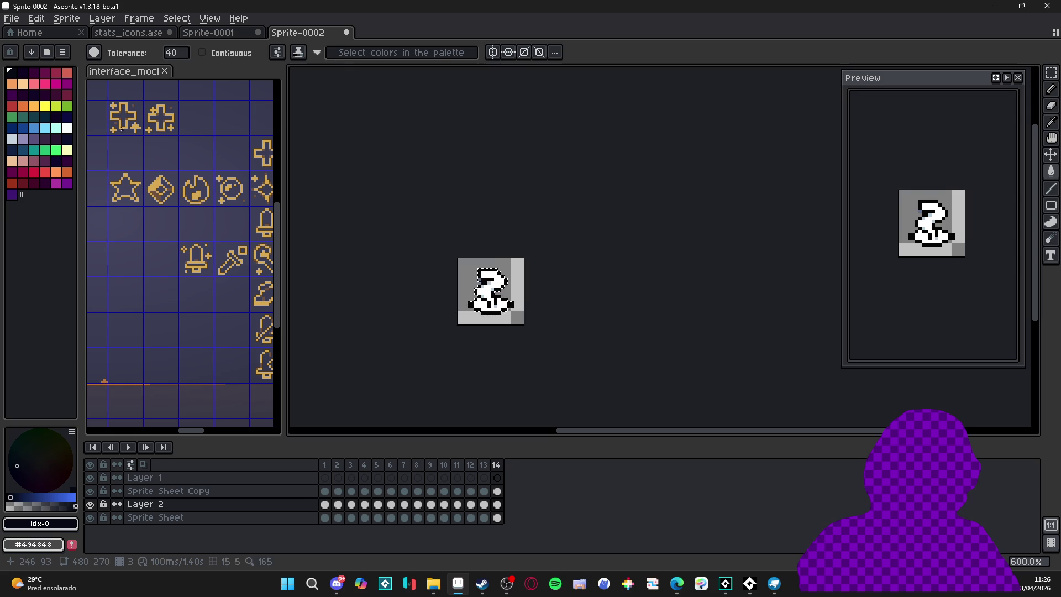
key(alt+Tab)
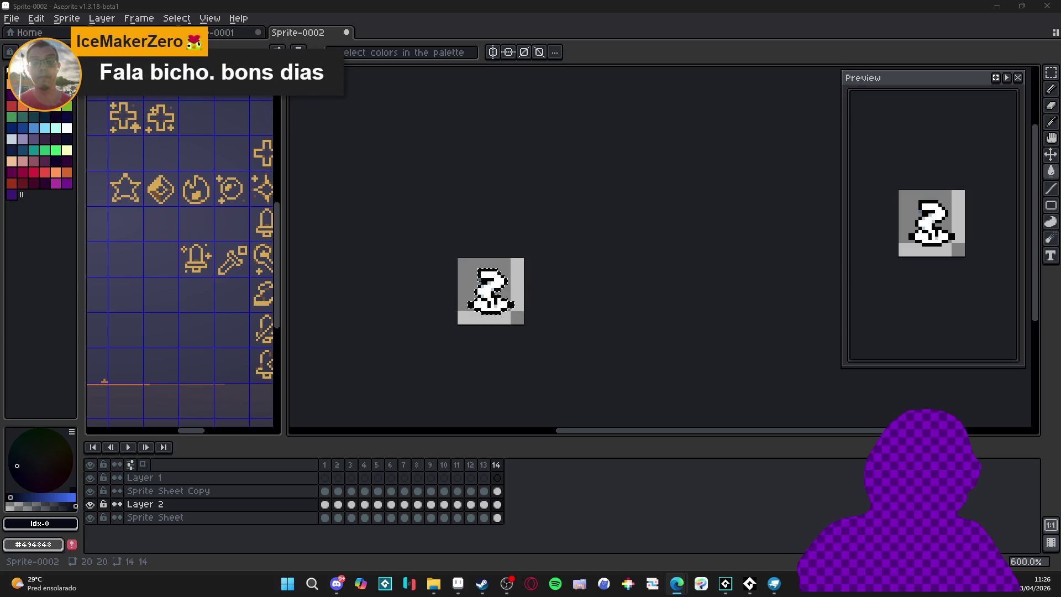
key(alt+Tab)
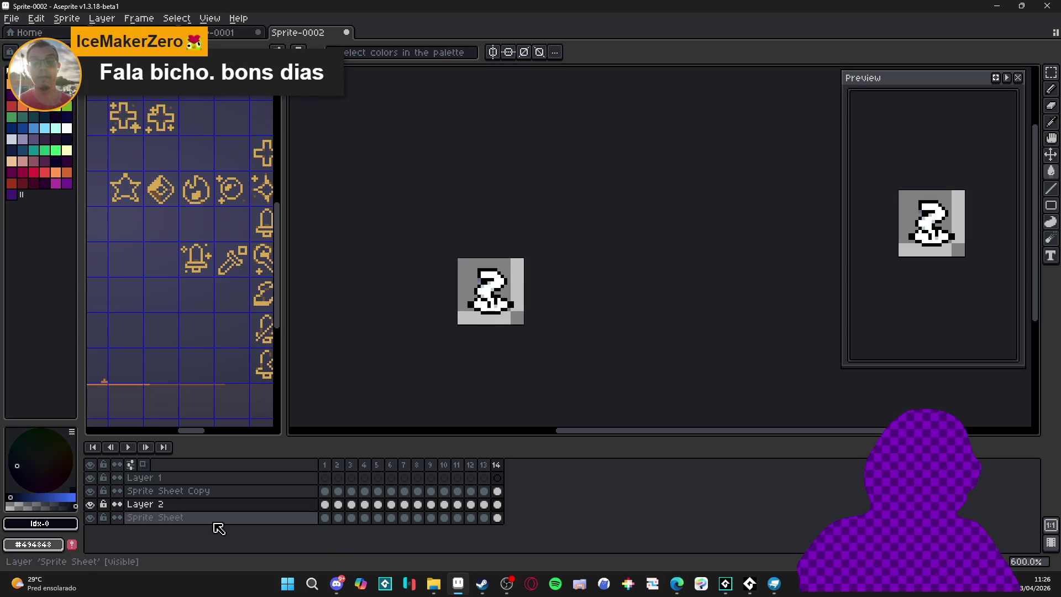
Hide Sprite Sheet Copy and apply a blur-5x5 Convolution Matrix to the Layer 2 silhouettes
click(127, 517)
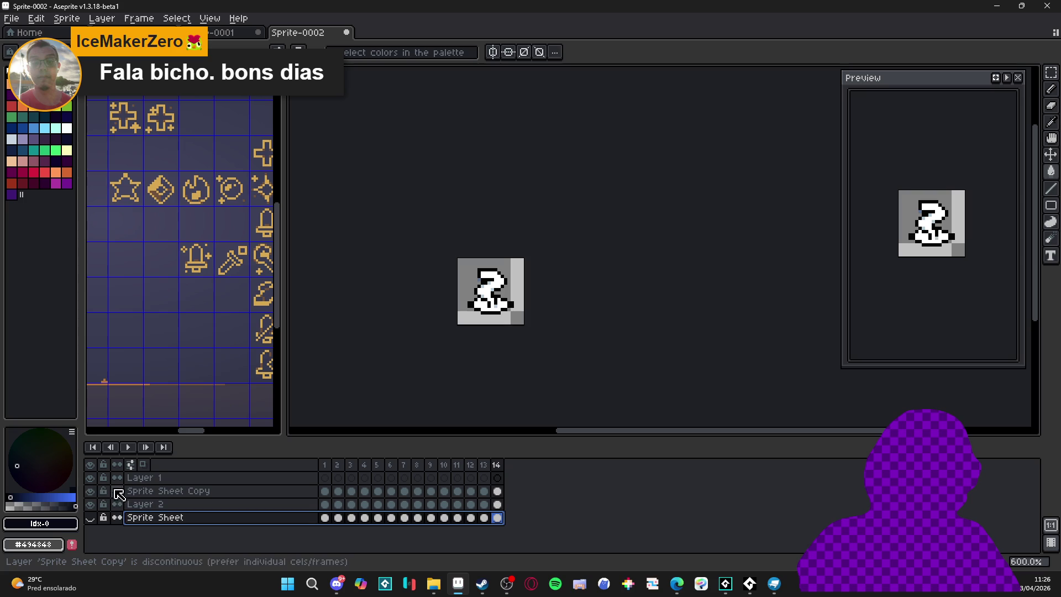
click(92, 493)
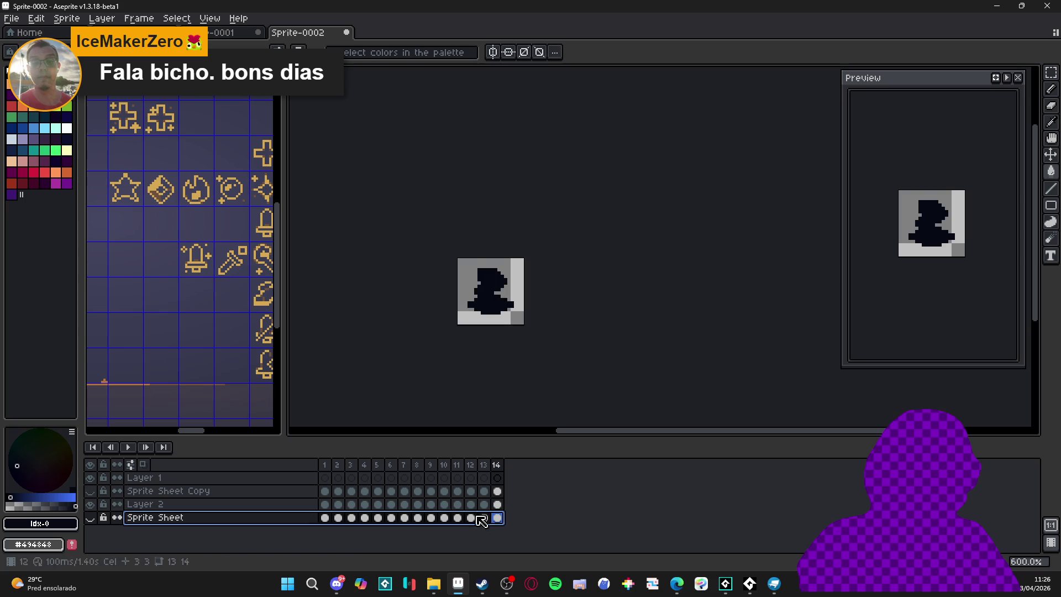
click(498, 505)
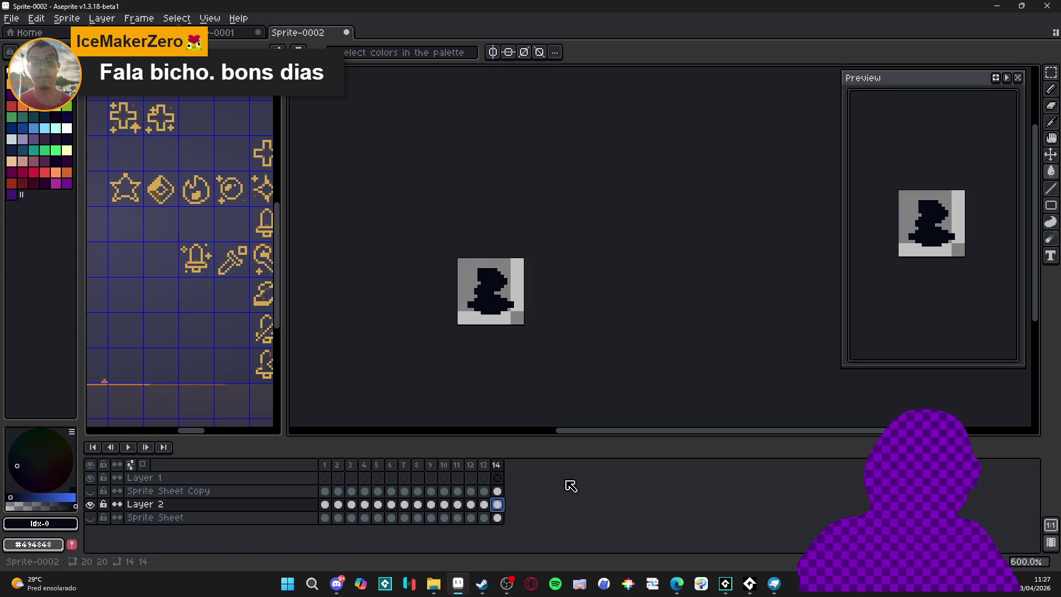
key(F9)
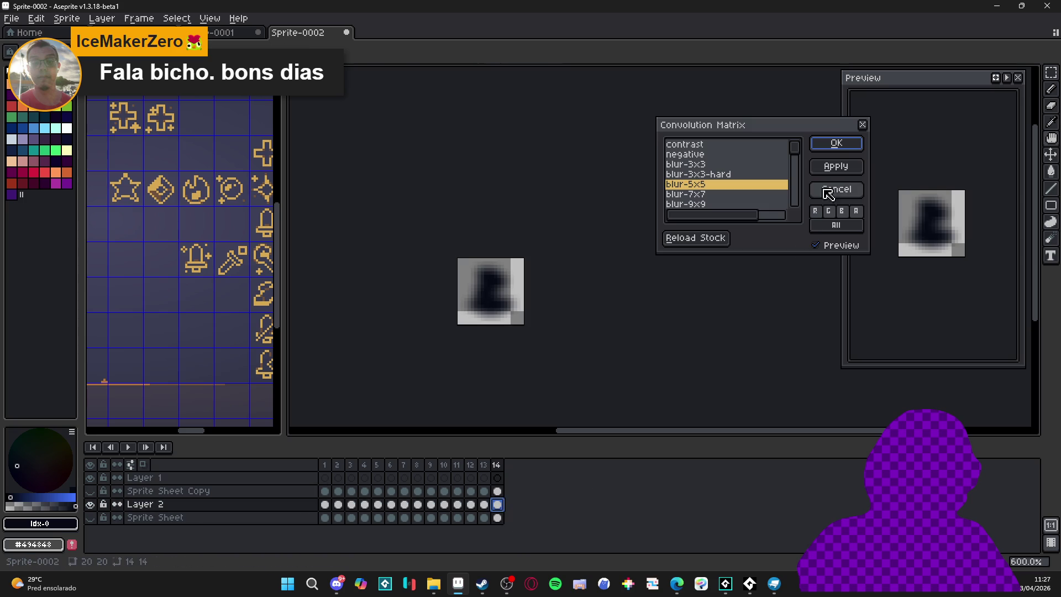
click(837, 148)
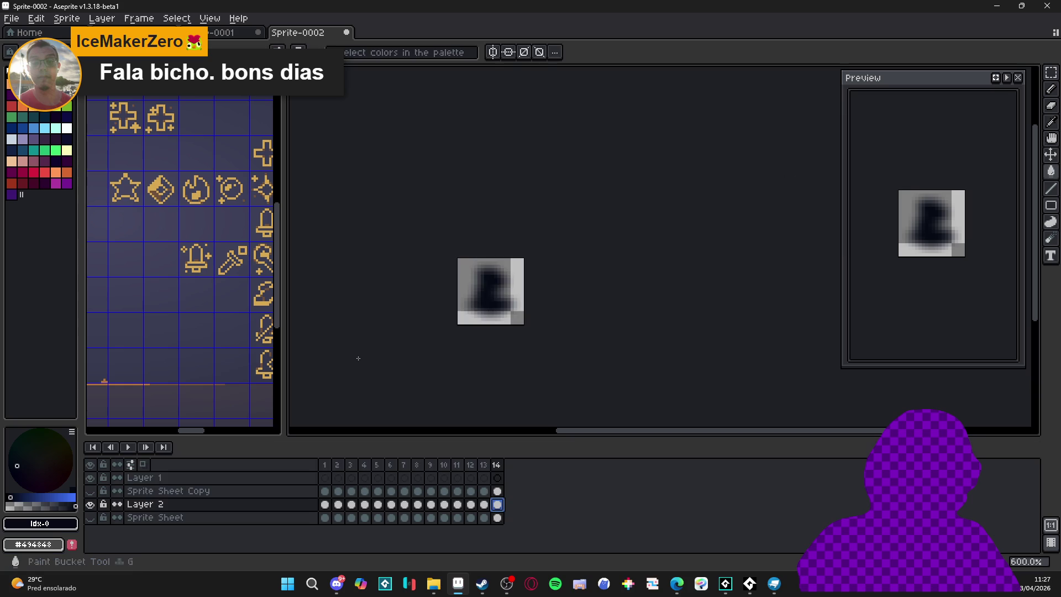
Show Sprite Sheet Copy again and play all 14 frames to check the shadows
click(89, 491)
click(126, 446)
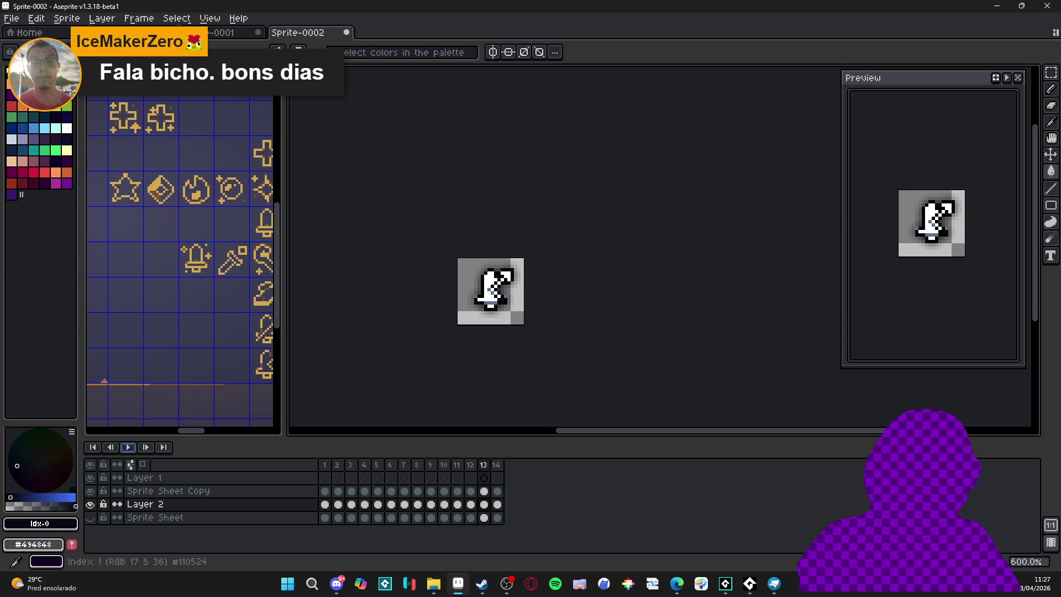
click(11, 18)
Start saving the sprite with PNG chosen as the file type
click(33, 86)
click(683, 484)
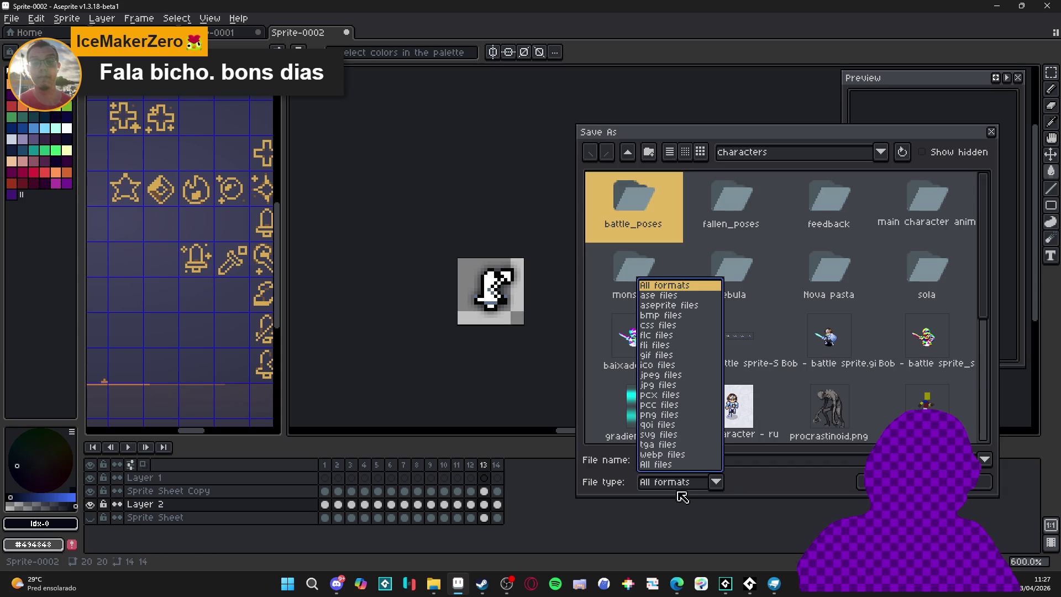
click(661, 423)
click(799, 156)
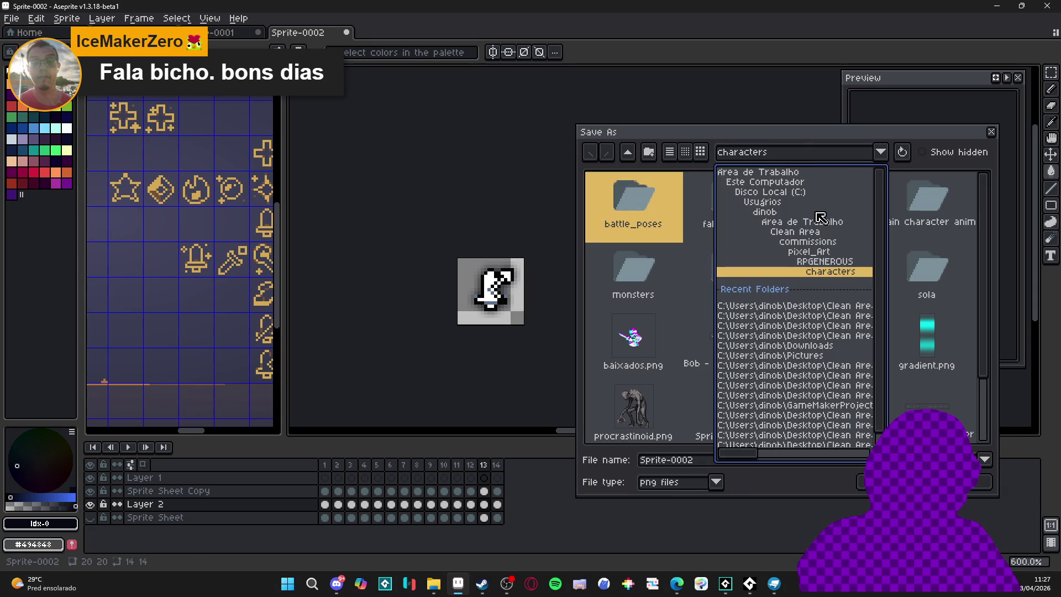
click(636, 211)
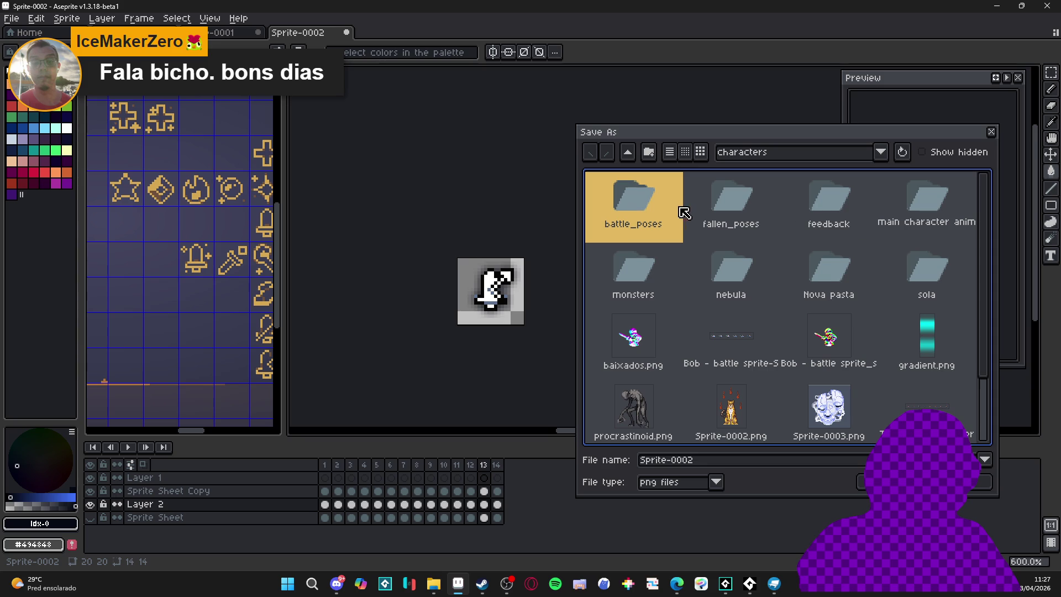
Navigate from RPGENEROUS through interface and battle_icons into the stats_icons folder
click(628, 152)
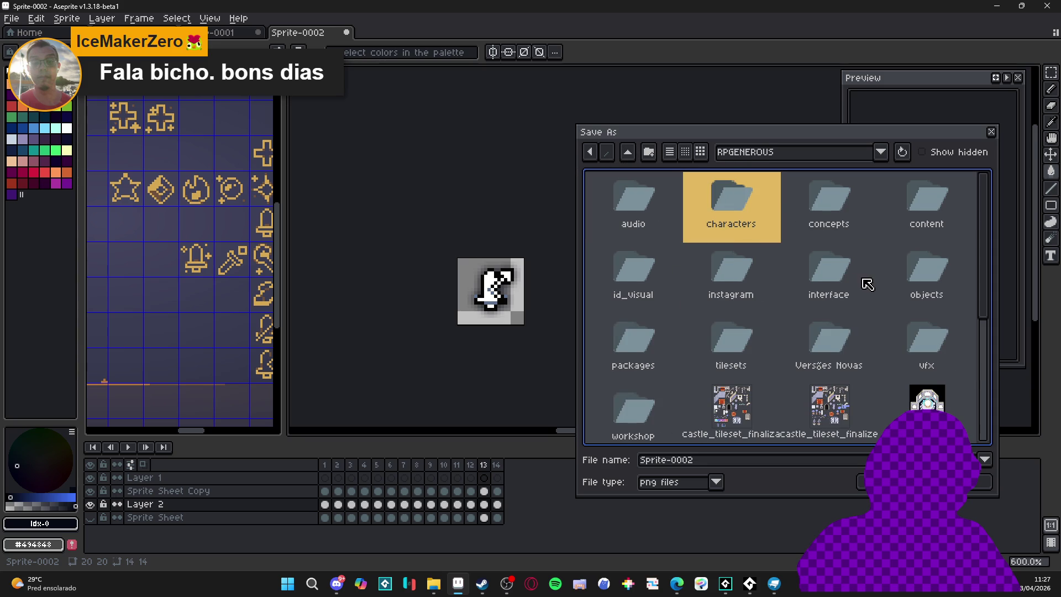
double_click(843, 279)
double_click(743, 209)
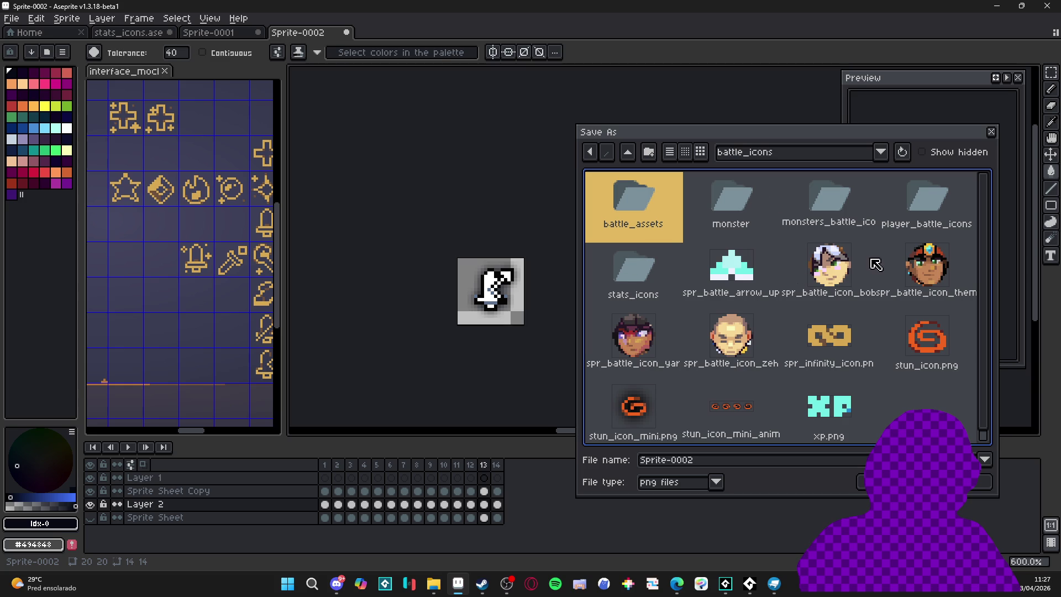
double_click(641, 277)
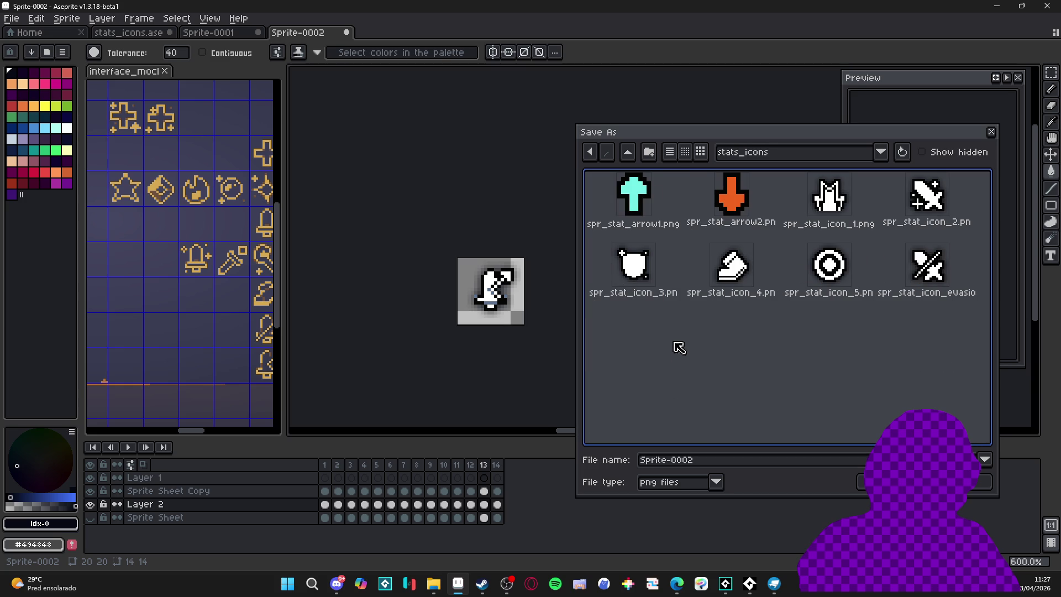
Create a new folder named 'new stats icons', then bring Steam forward
click(649, 152)
text(new stats_)
key(BackSpace)
key(BackSpace)
key(BackSpace)
text(ts icons)
key(Return)
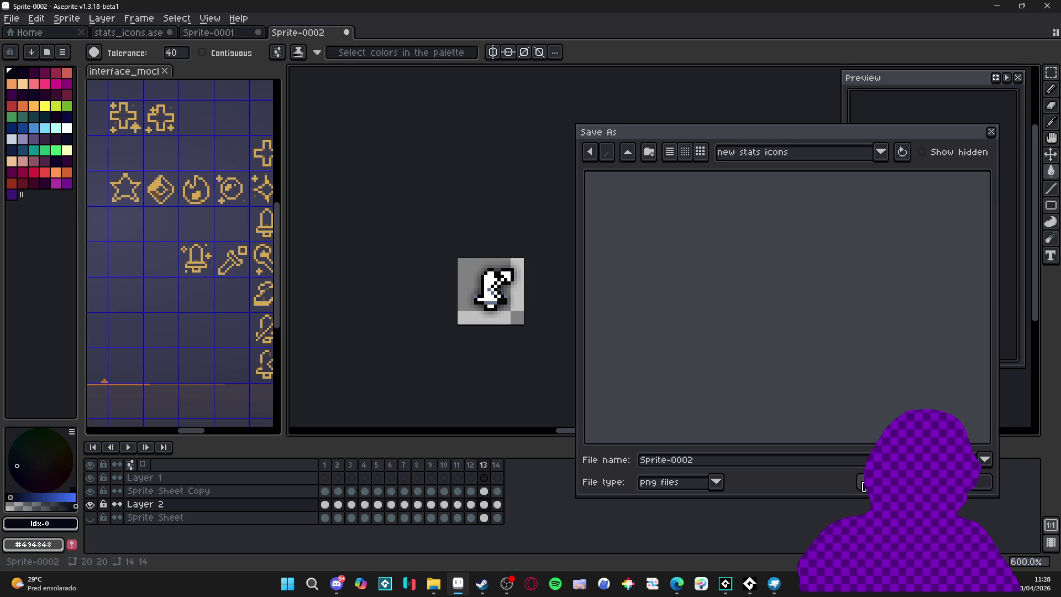
click(482, 583)
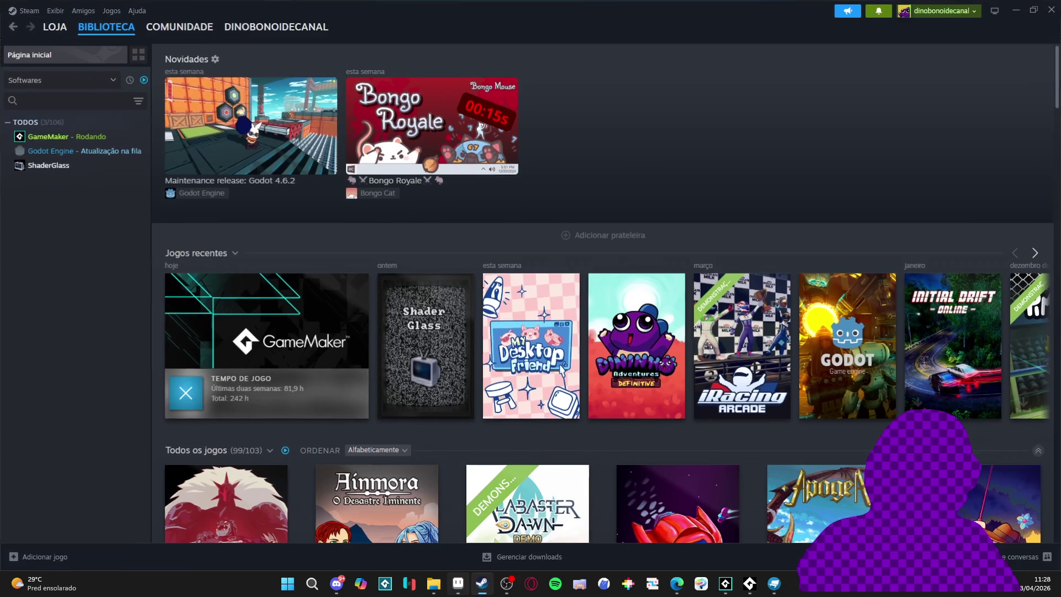
Launch My Desktop Friend, open its Notas tool, and abort the resulting code error
double_click(606, 331)
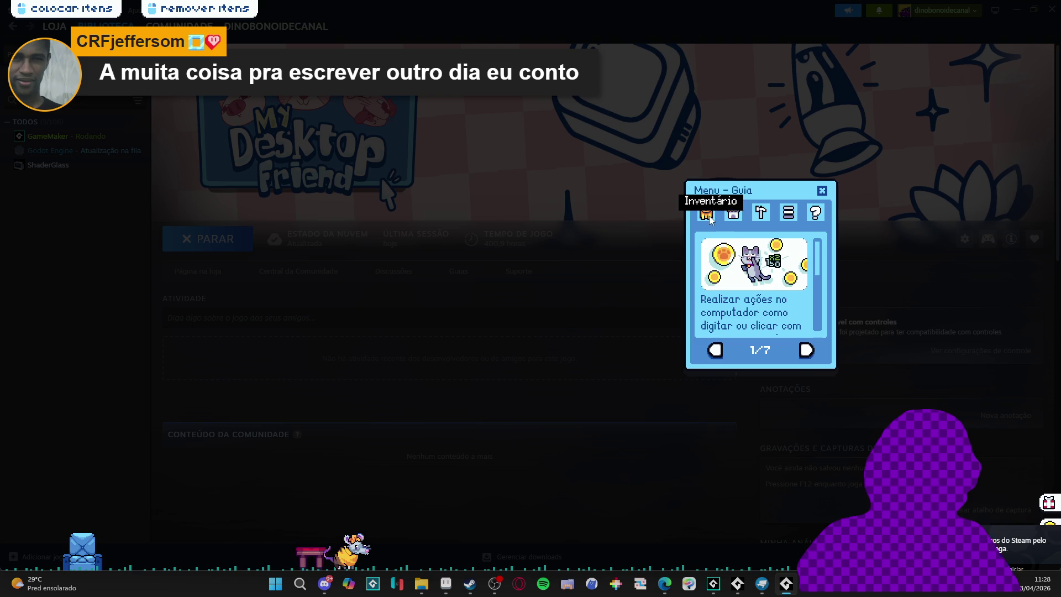
click(761, 214)
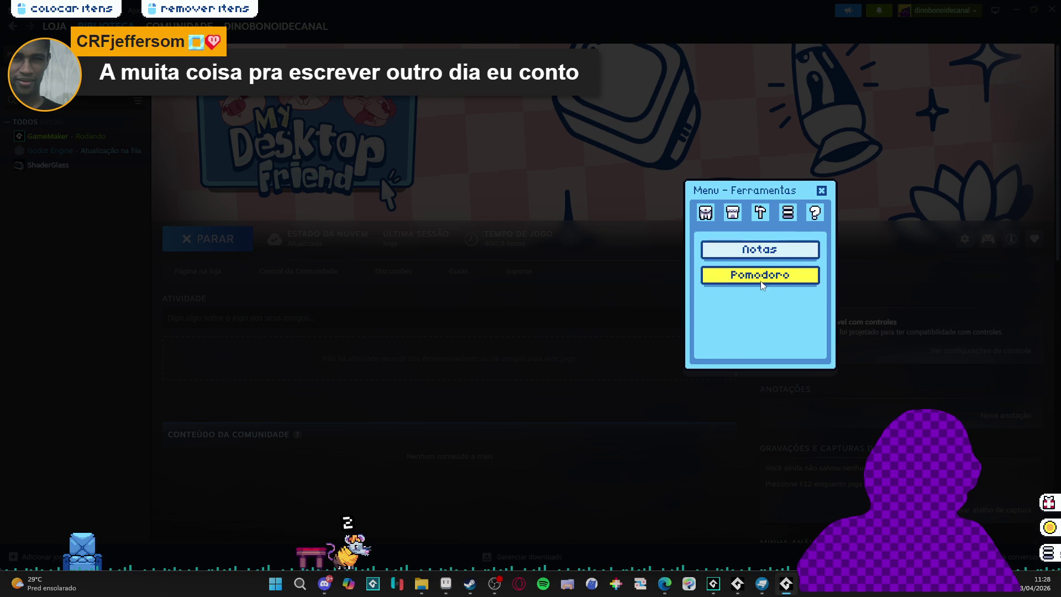
click(781, 254)
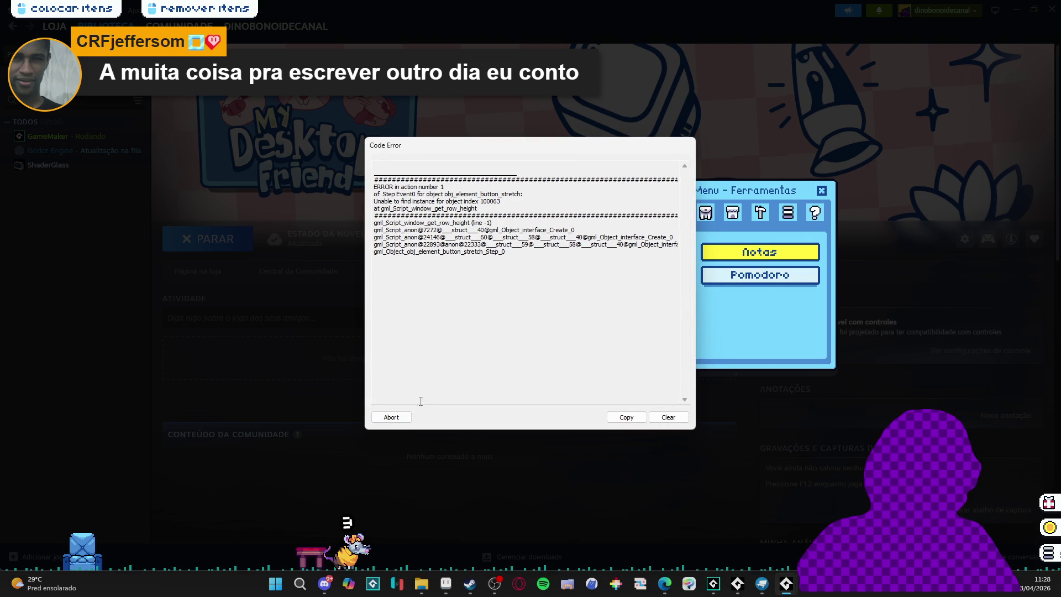
click(392, 418)
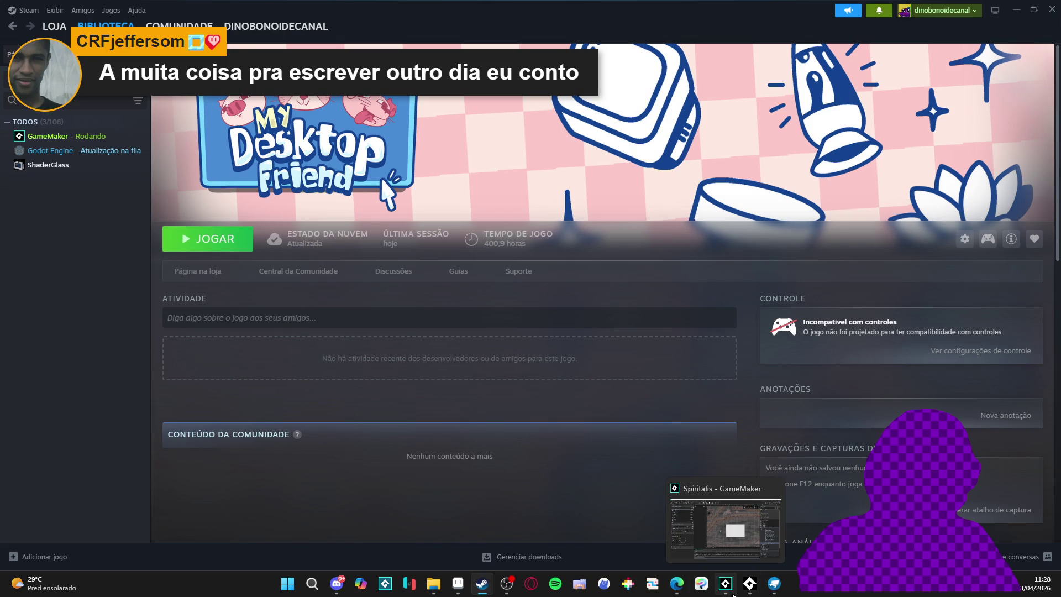
Read the Bongo Royale news post in Steam, close it, and minimize Steam
click(732, 593)
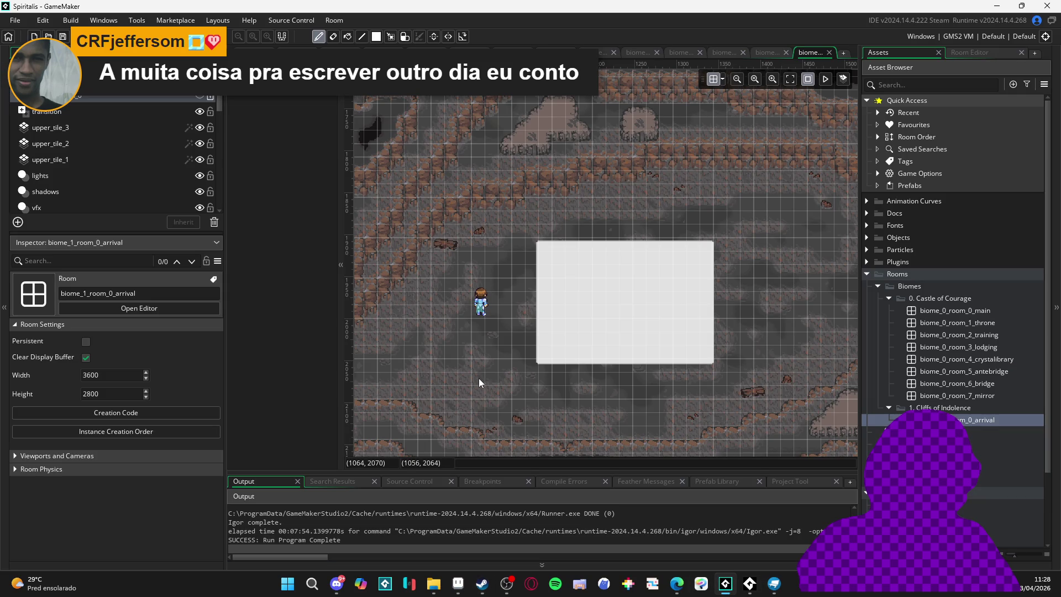
click(482, 584)
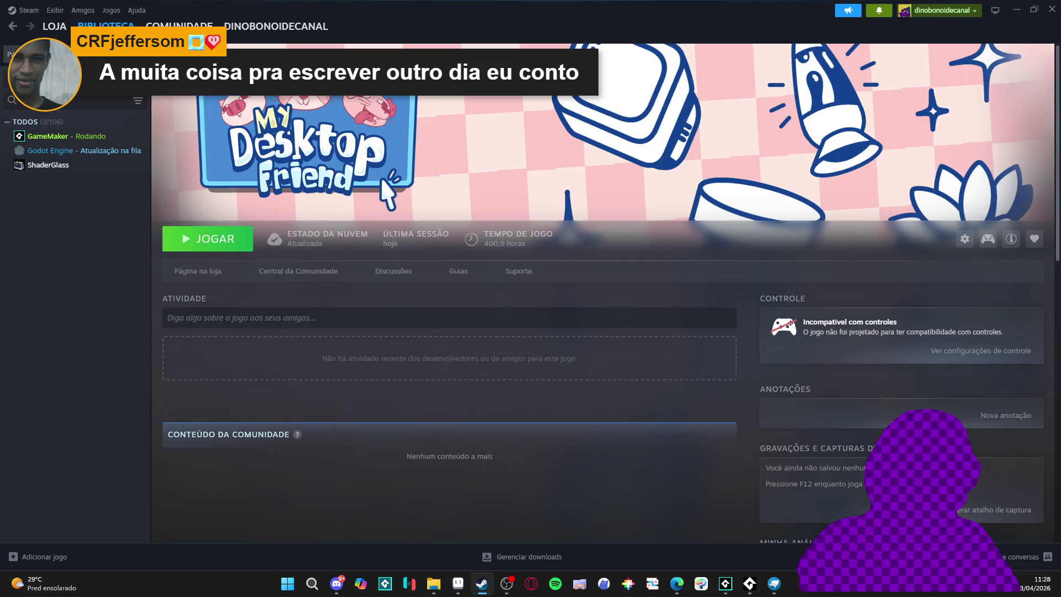
click(11, 54)
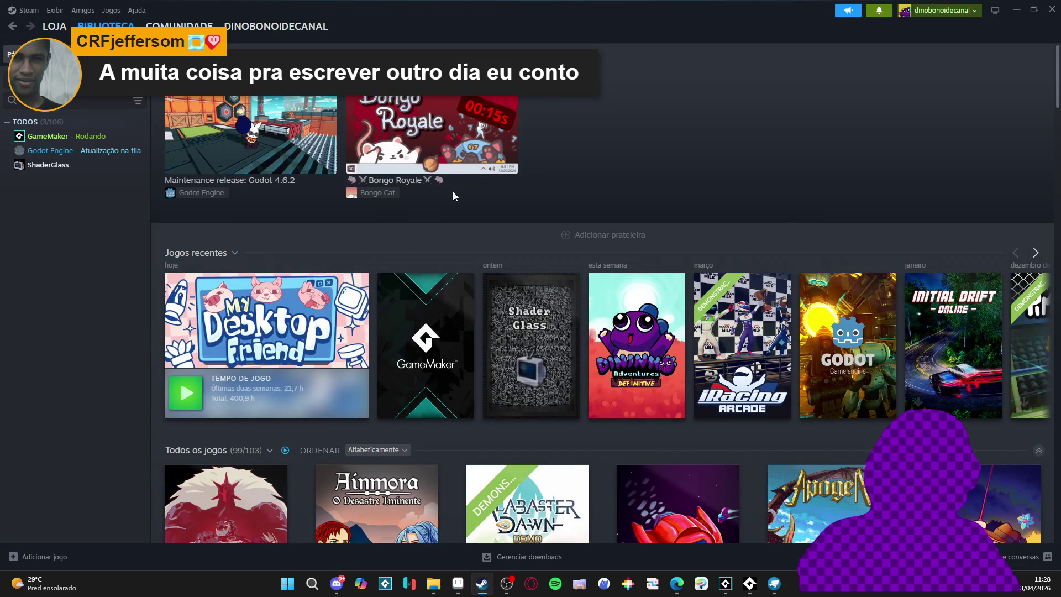
click(431, 138)
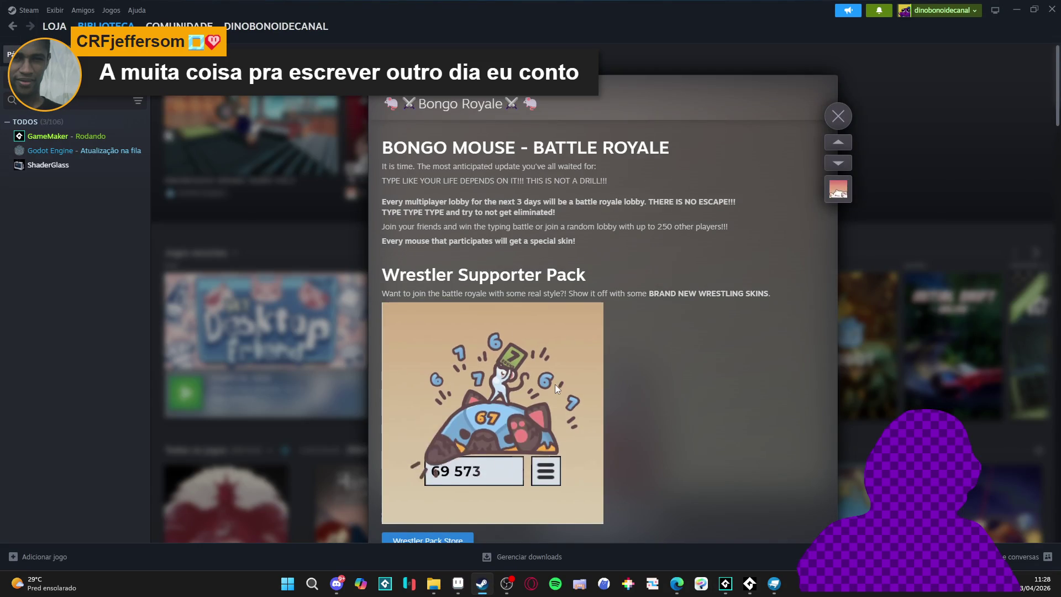
scroll(553, 381, down, 1)
scroll(550, 380, down, 15)
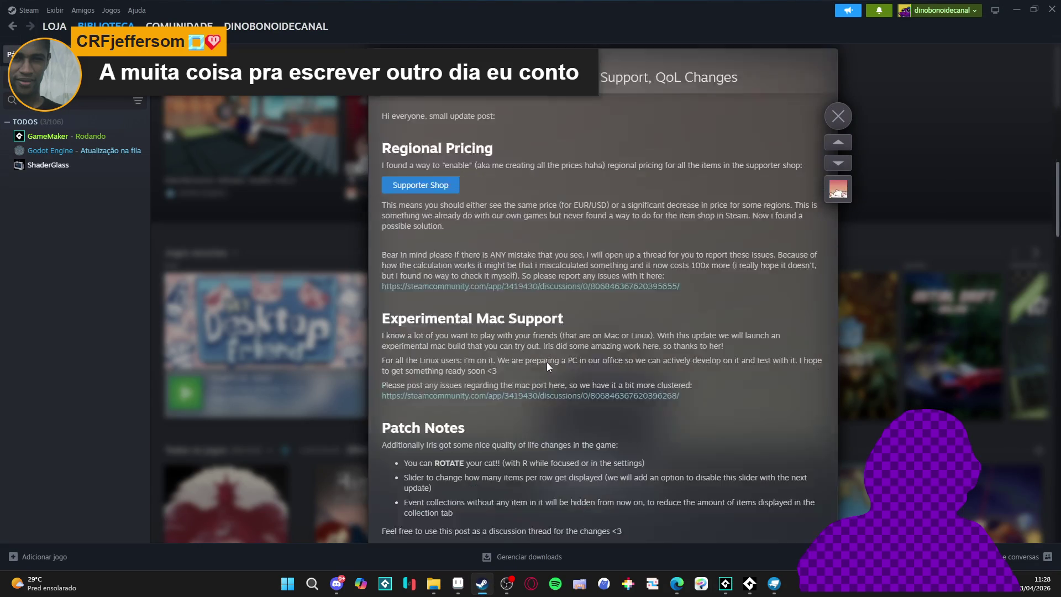
scroll(546, 356, up, 15)
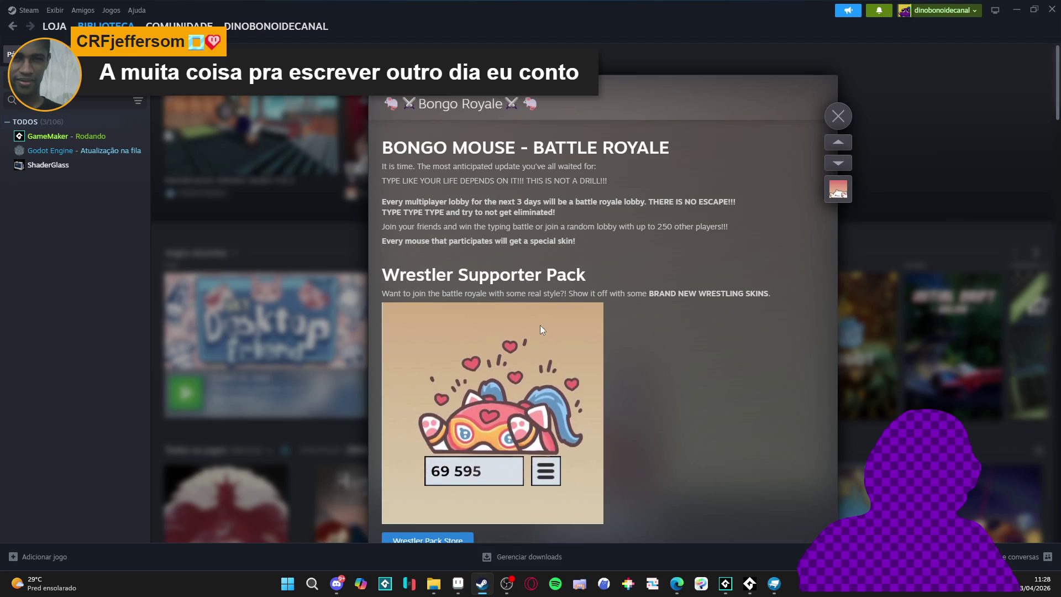
click(838, 116)
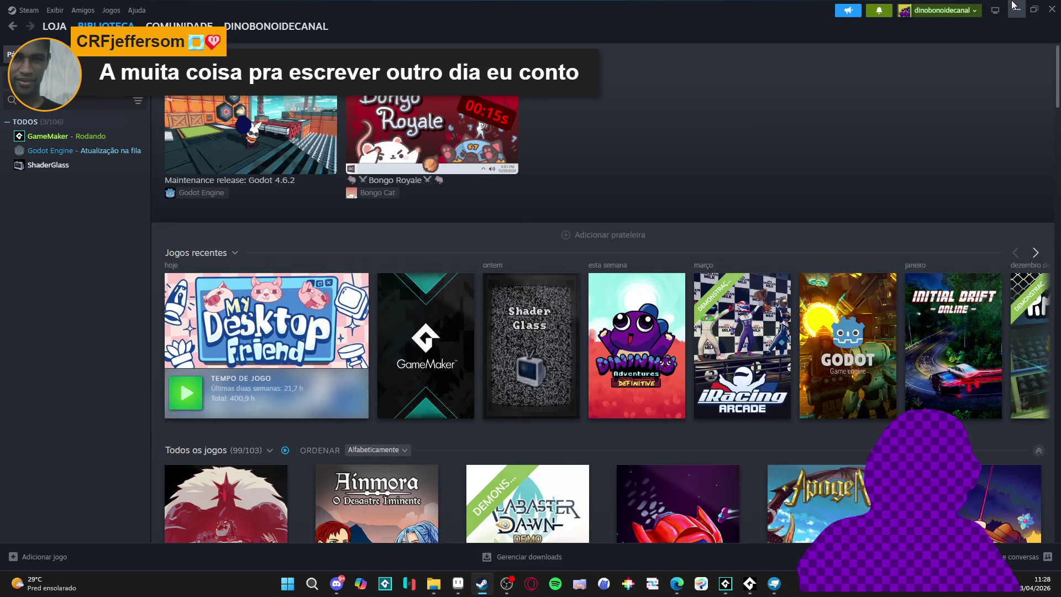
click(1016, 10)
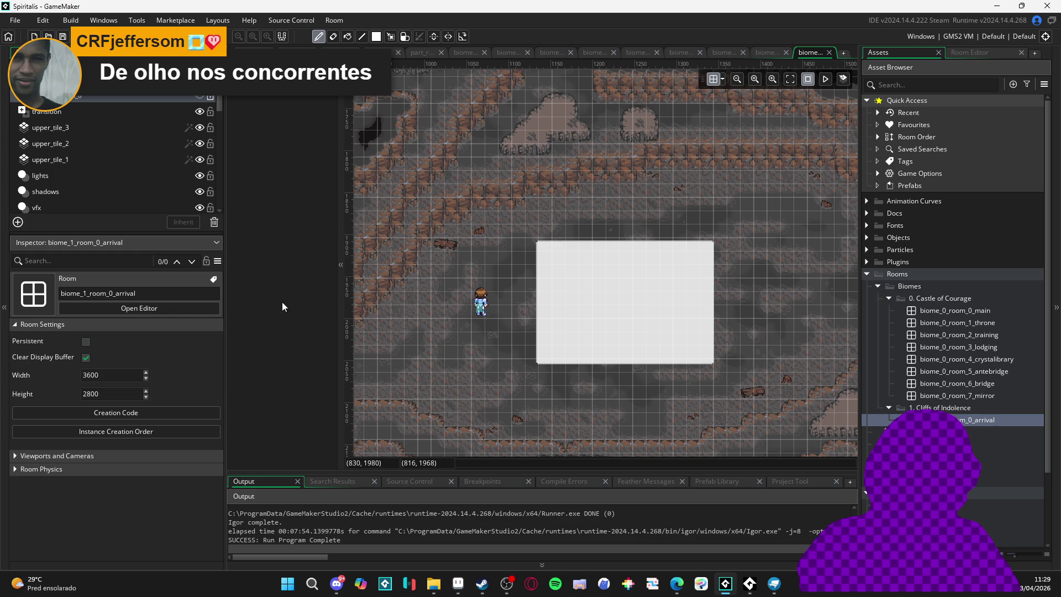
key(alt+Tab)
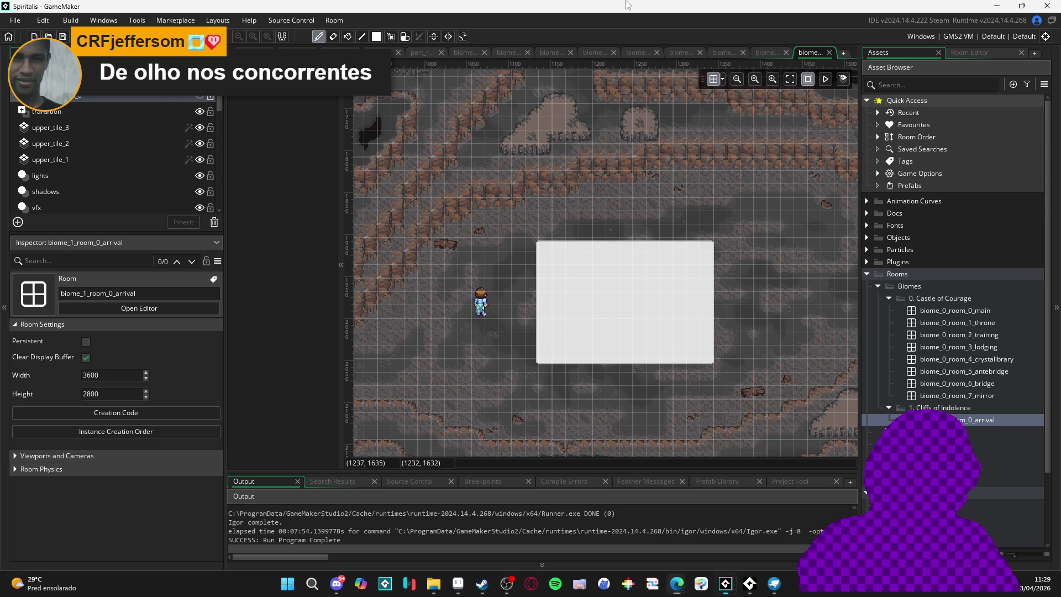
click(335, 587)
click(335, 587)
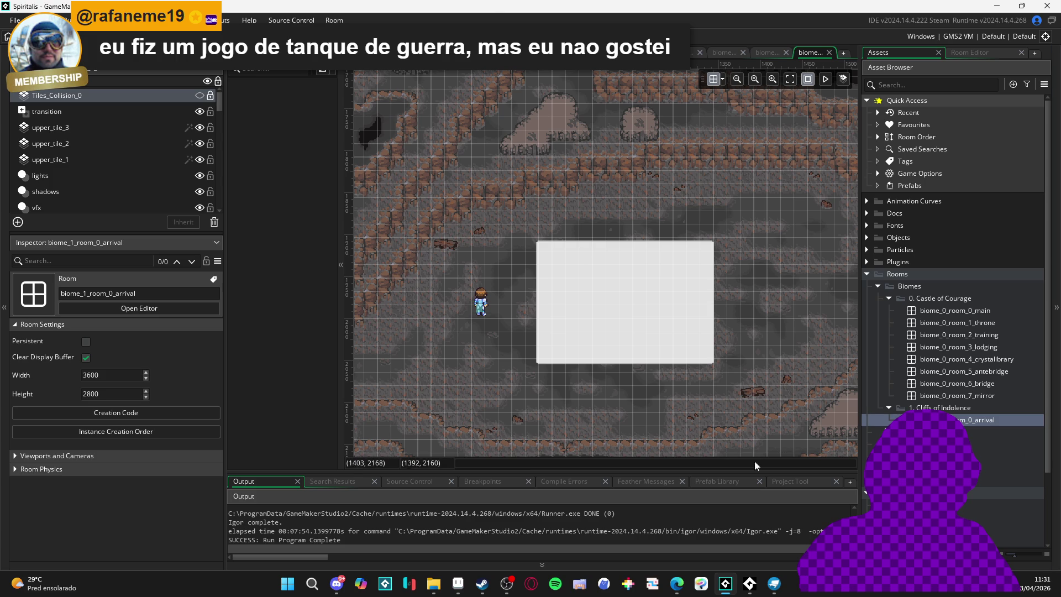
In File Explorer, check the stats_icons zip, then open the new stats icons folder
click(437, 585)
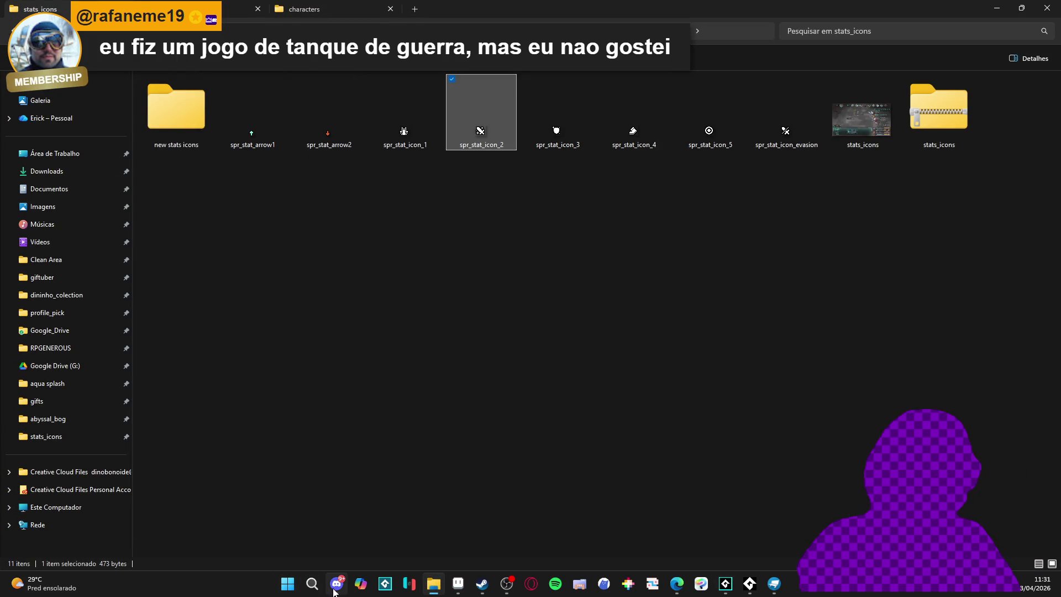
double_click(209, 109)
click(12, 31)
double_click(940, 115)
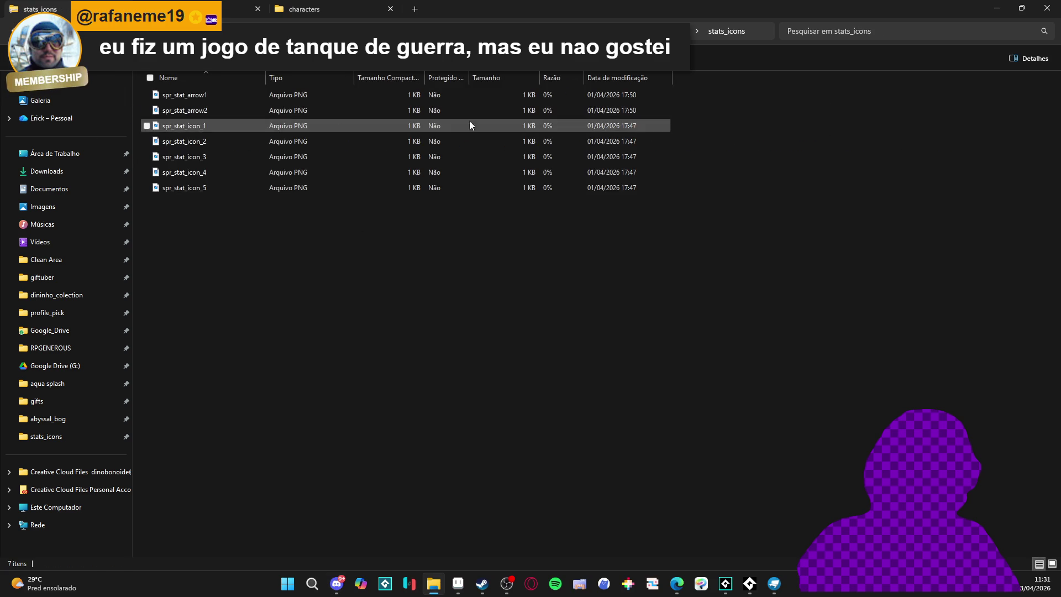
click(12, 30)
right_click(168, 131)
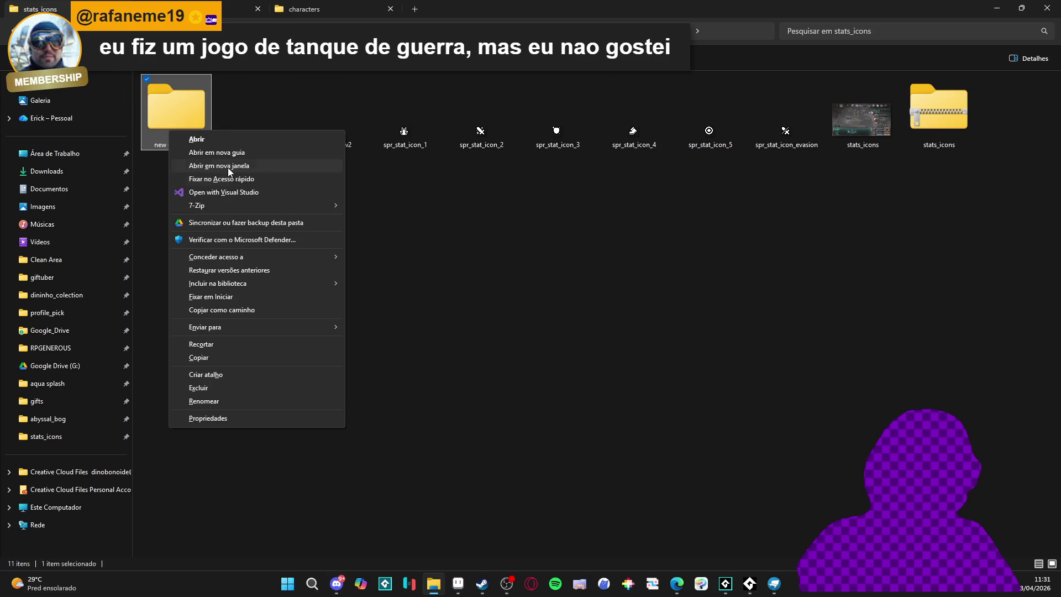
double_click(170, 103)
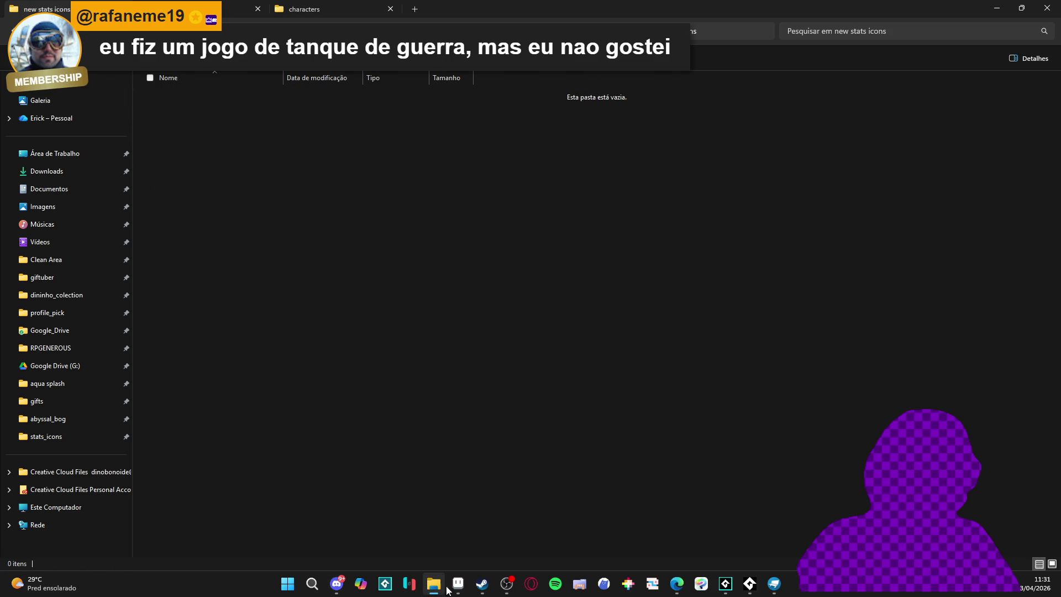
Export the frames from Aseprite with file name spr_stat_icon_, then minimize Aseprite
click(458, 584)
double_click(710, 467)
text(spr_stat)
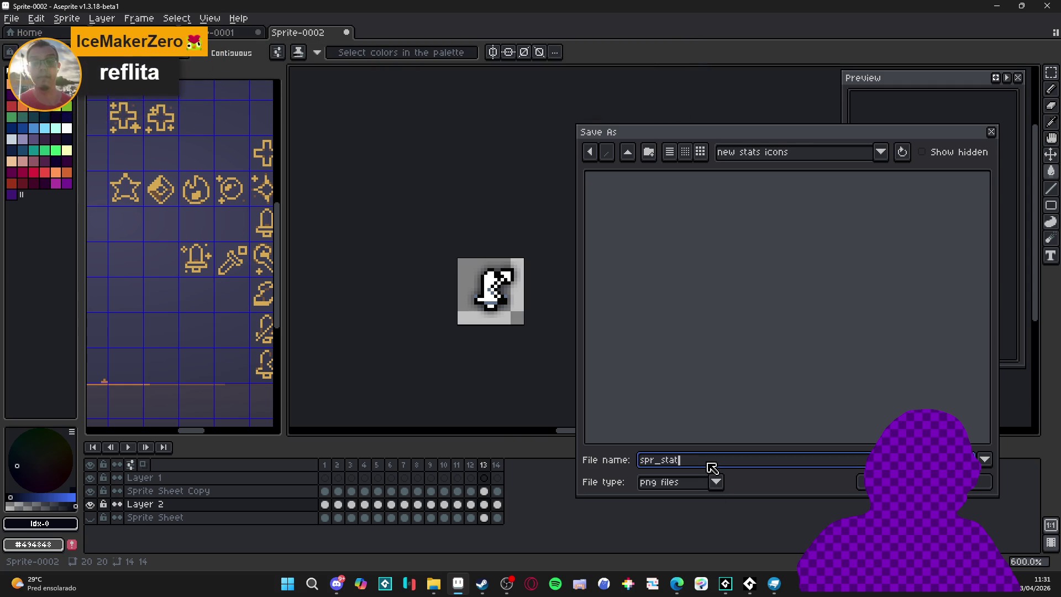
text(_icon_)
key(Return)
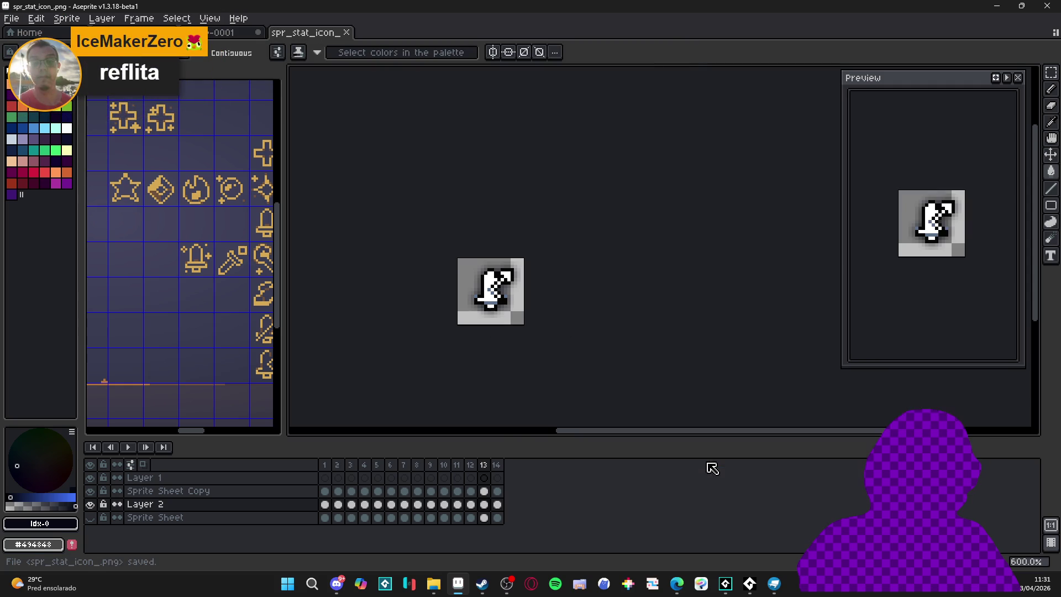
click(993, 5)
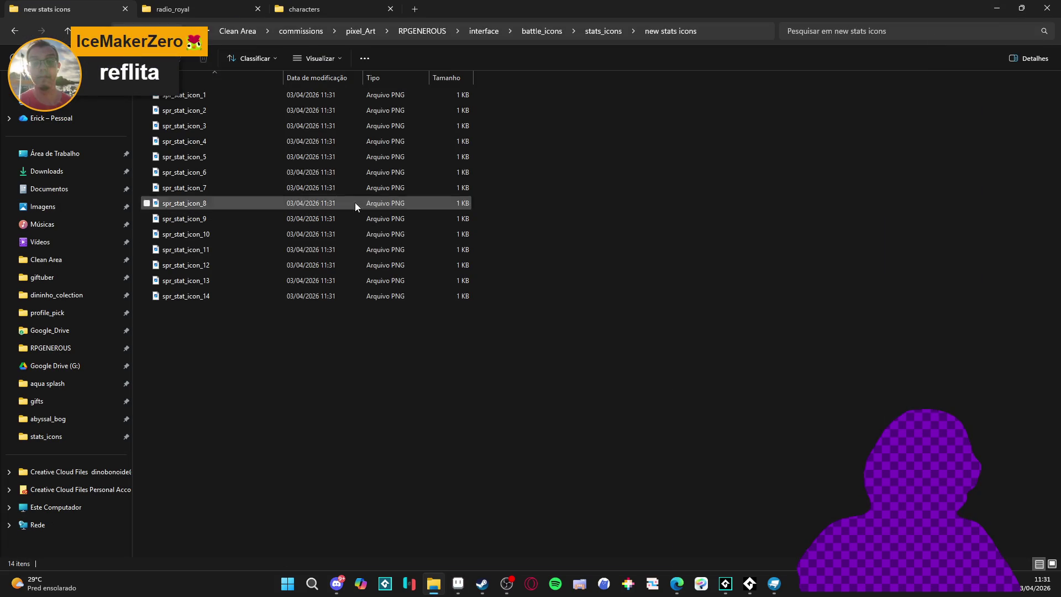
Use 7-Zip to add the new stats icons folder to 'new stats icons.zip', then minimize Explorer
click(12, 32)
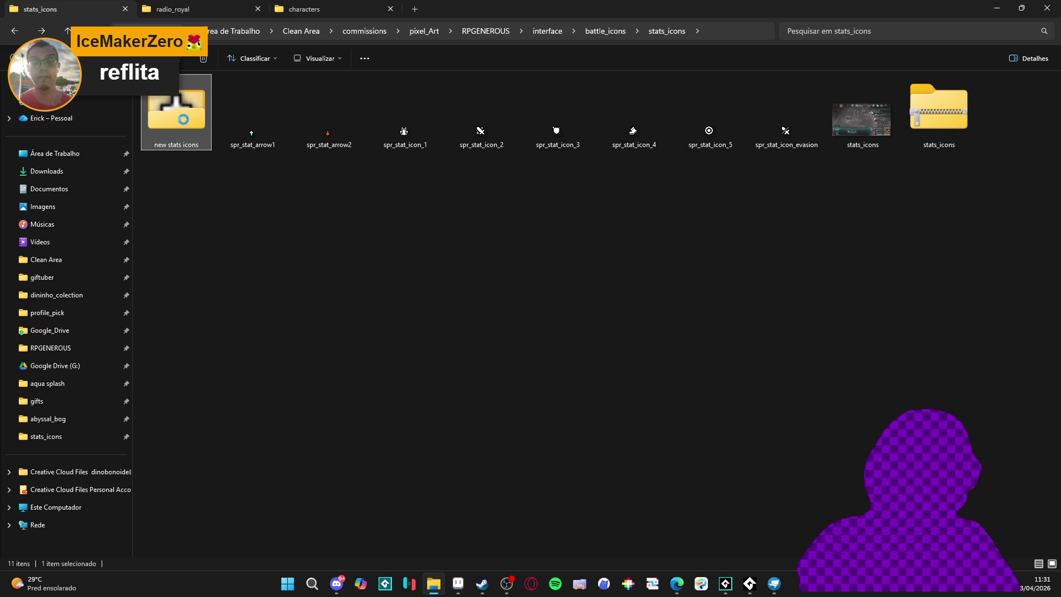
right_click(178, 115)
mouse_move(310, 205)
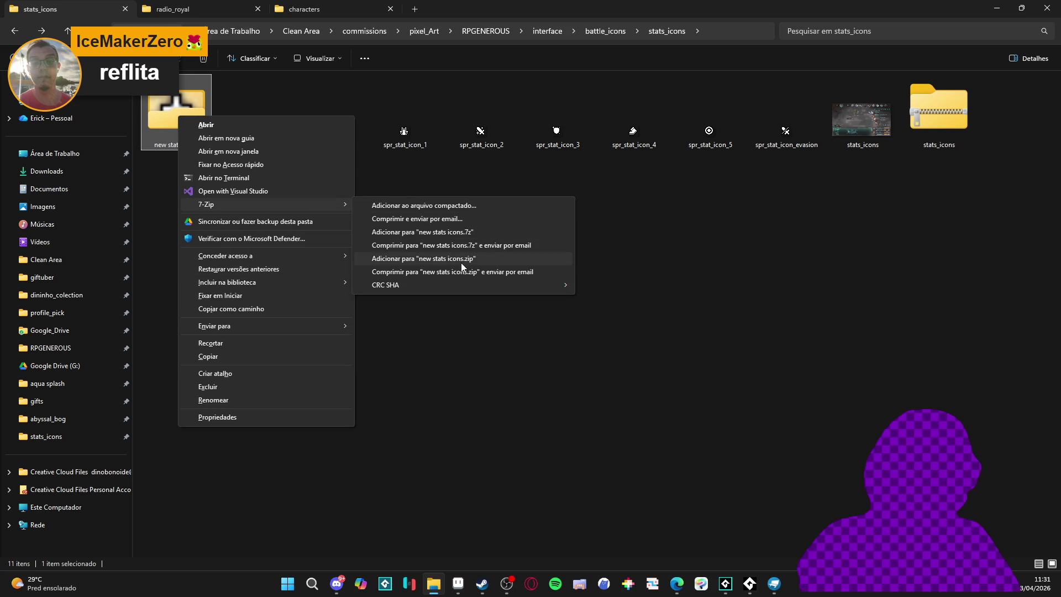
click(420, 258)
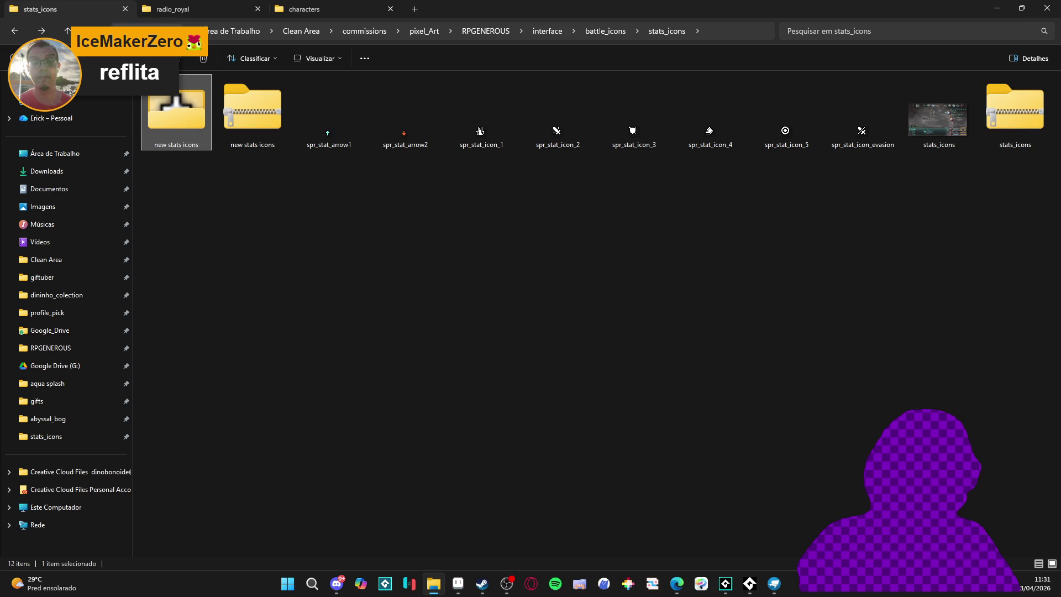
key(alt+Tab)
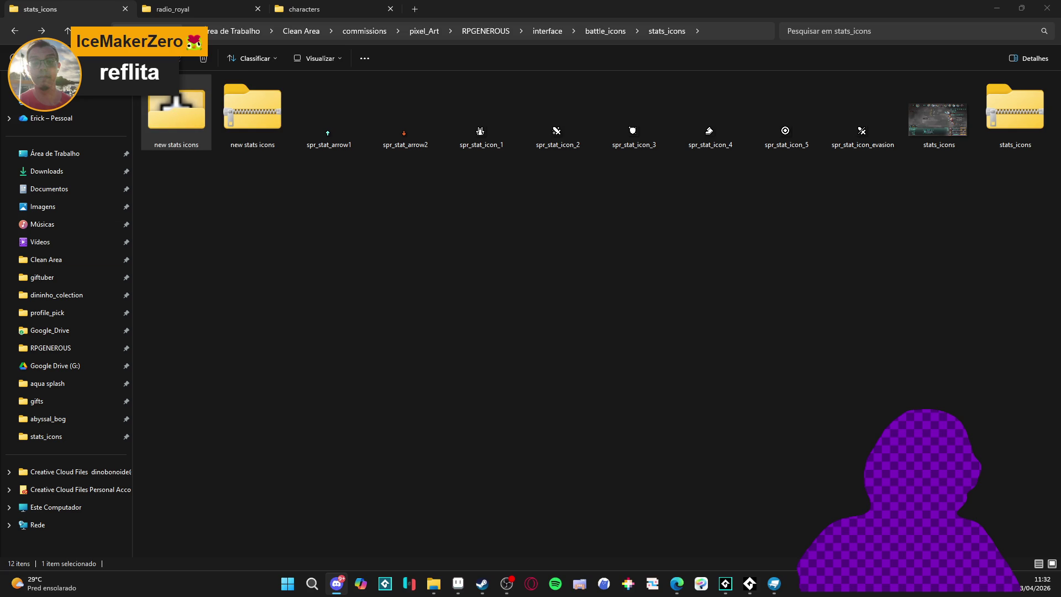
click(252, 119)
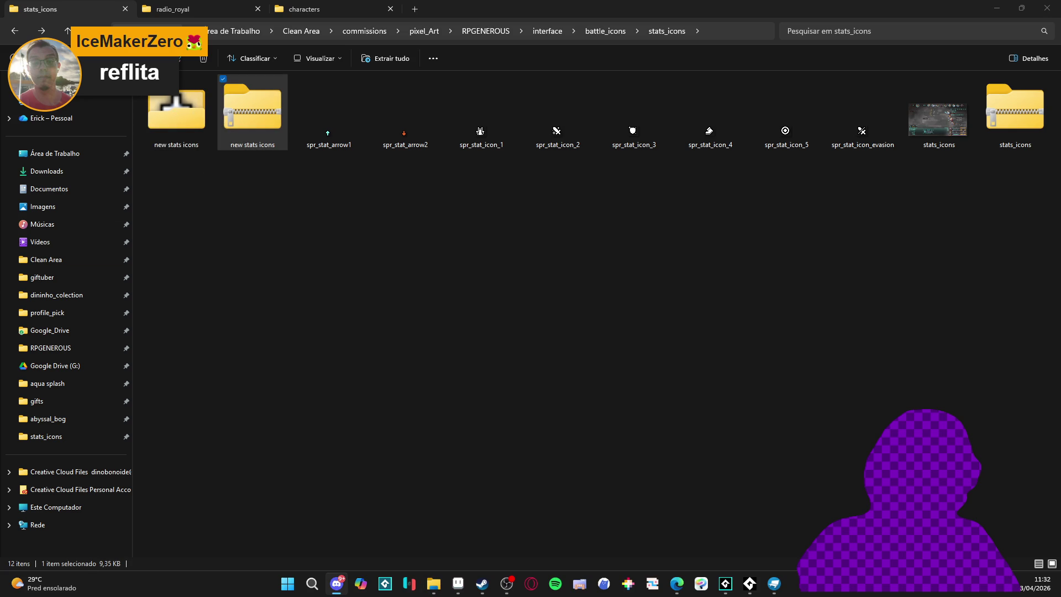
click(998, 8)
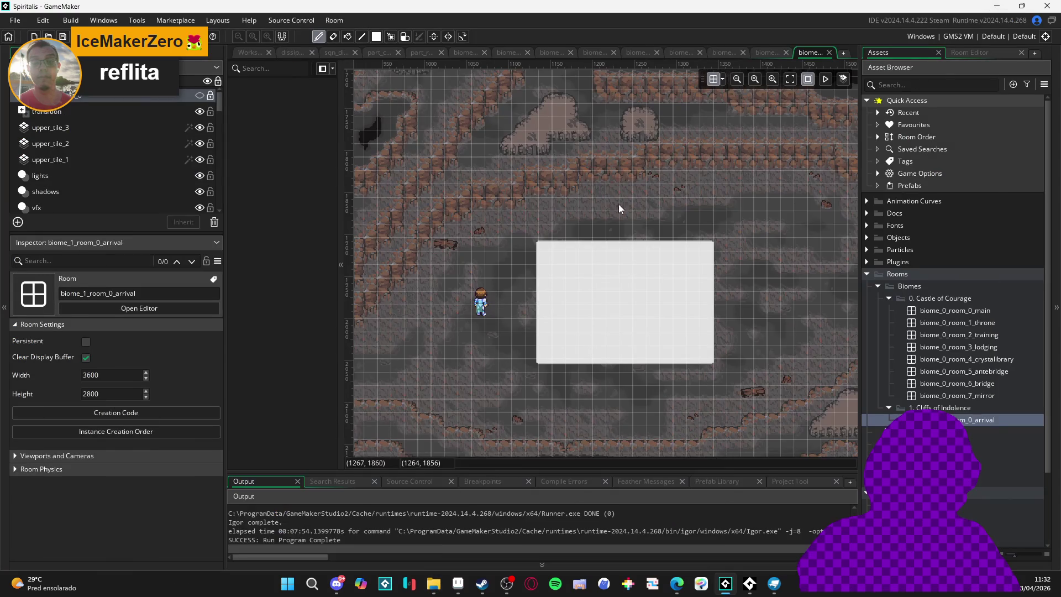
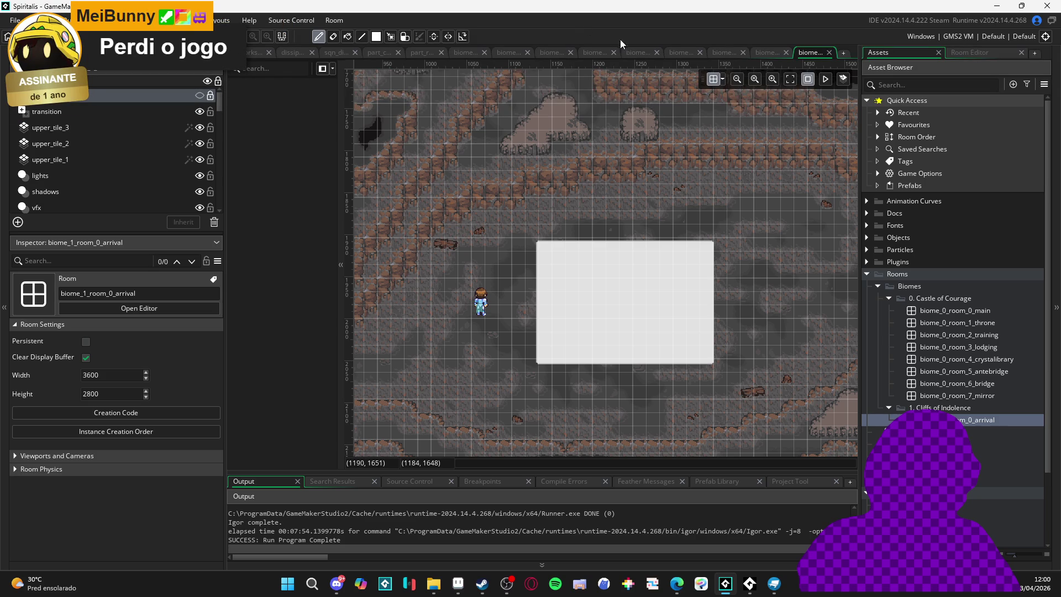
Select the white obj_battle zone instance and toggle the room grid off and back on
click(548, 255)
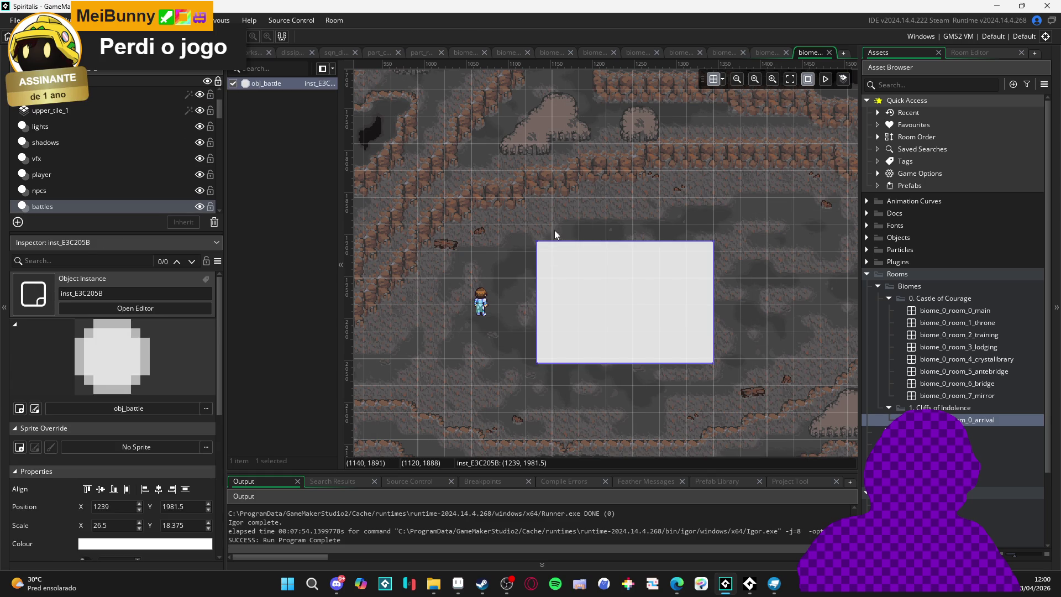
click(722, 82)
click(712, 80)
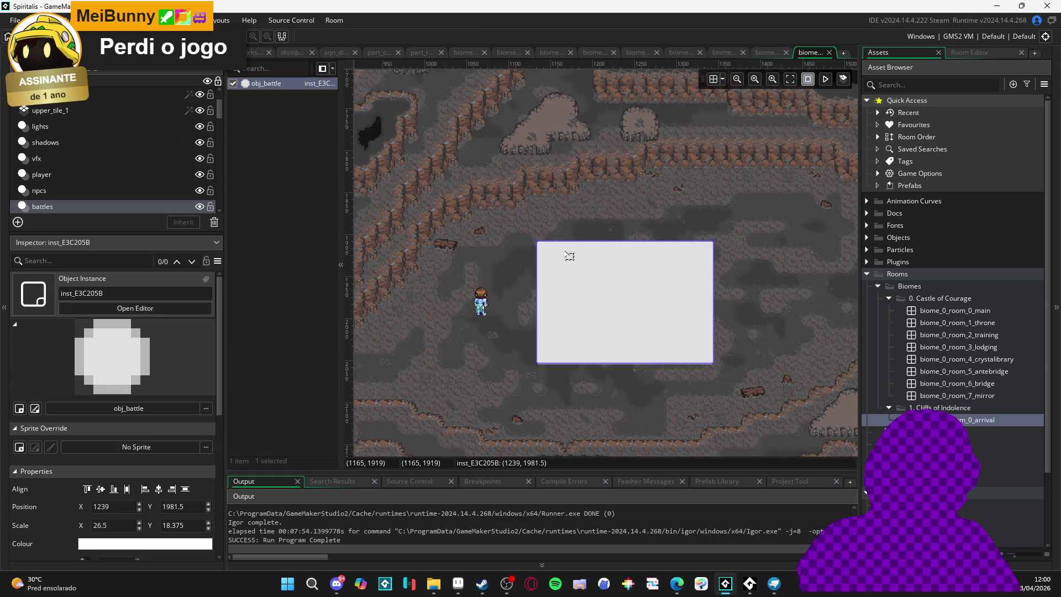
click(712, 80)
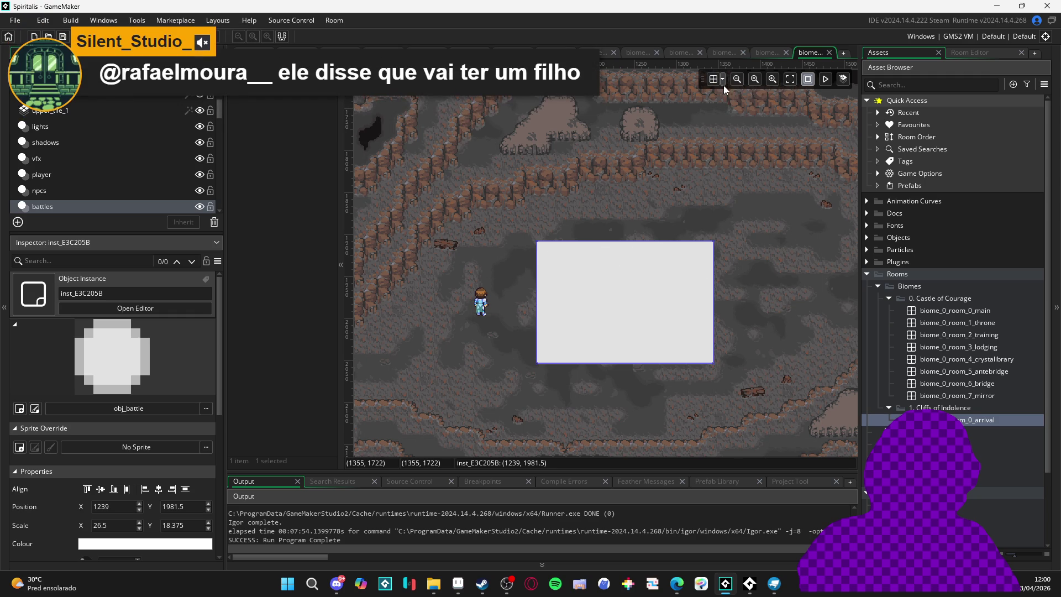
click(723, 84)
click(714, 81)
click(714, 80)
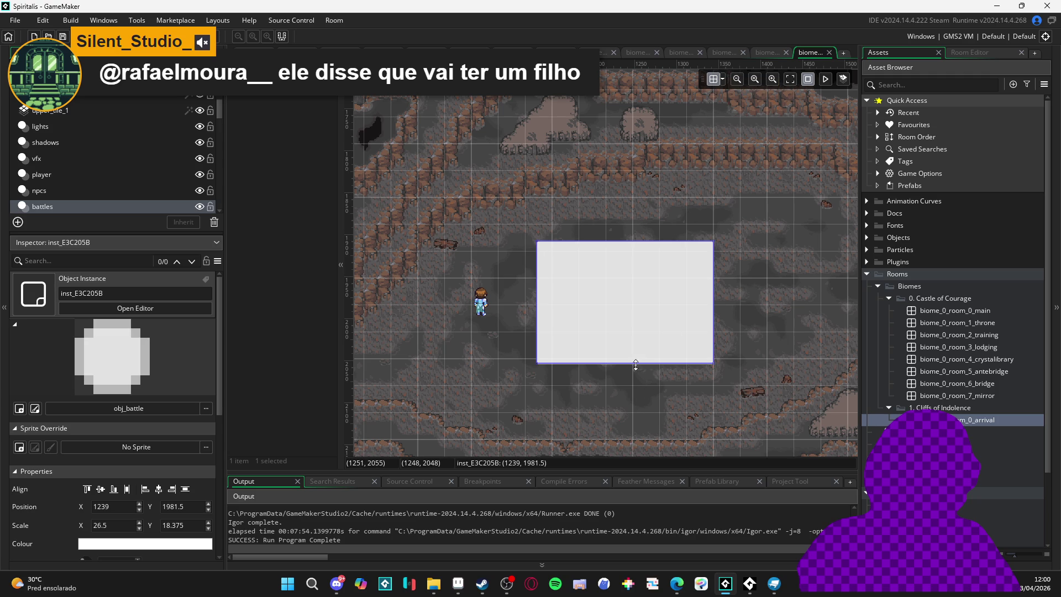
Turn off grid snapping, hide the grid, and stretch the battle zone's top edge slightly upward
mouse_move(640, 362)
mouse_down()
mouse_move(648, 354)
mouse_move(640, 358)
mouse_up()
click(723, 80)
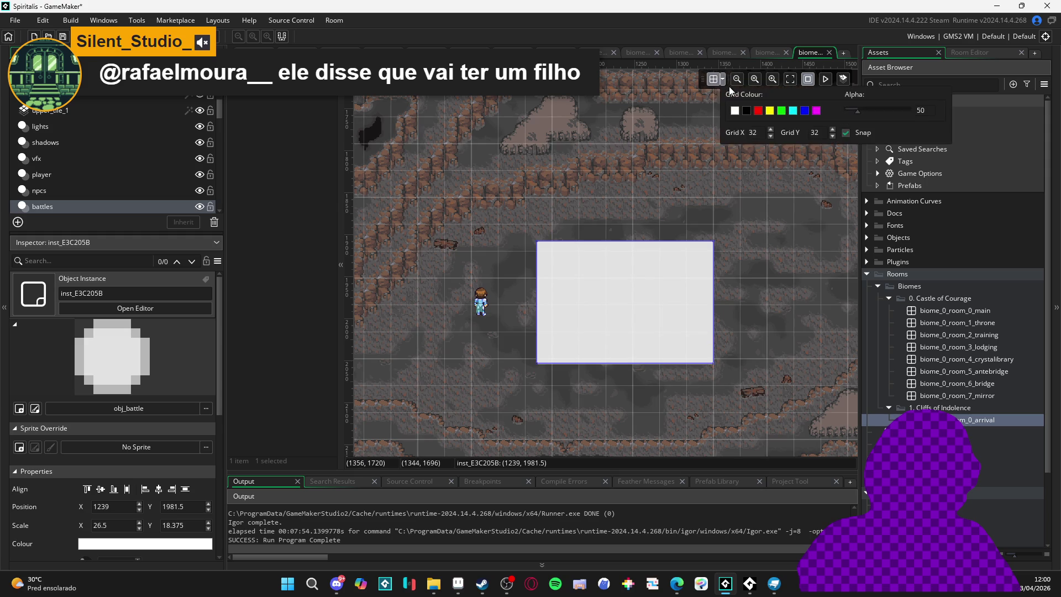
click(845, 132)
click(714, 79)
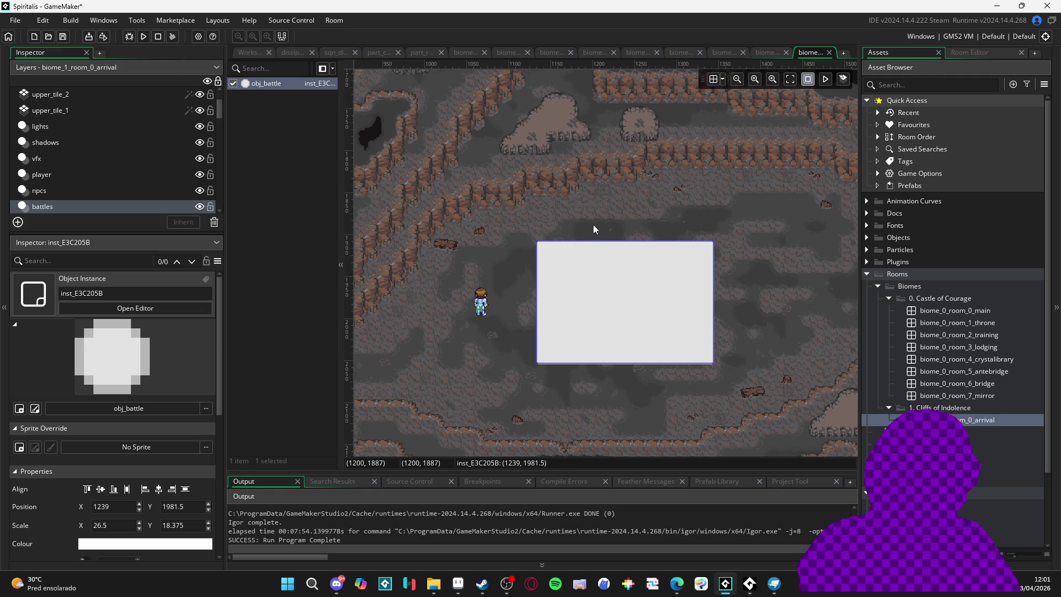
drag(601, 241, 598, 241)
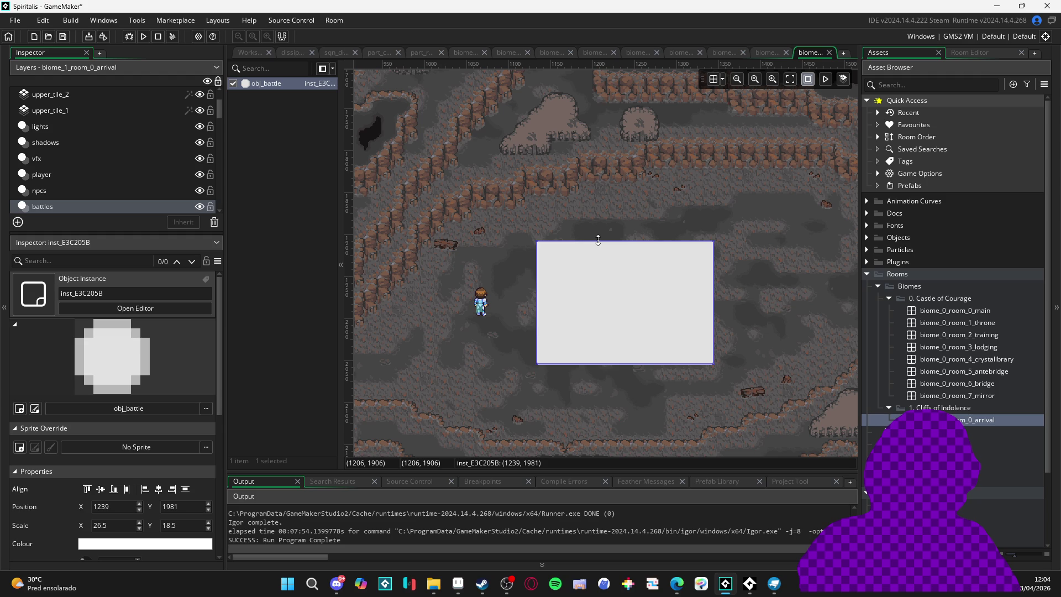
mouse_move(509, 362)
mouse_down()
mouse_move(602, 310)
mouse_move(608, 221)
mouse_move(566, 238)
mouse_move(579, 236)
mouse_up()
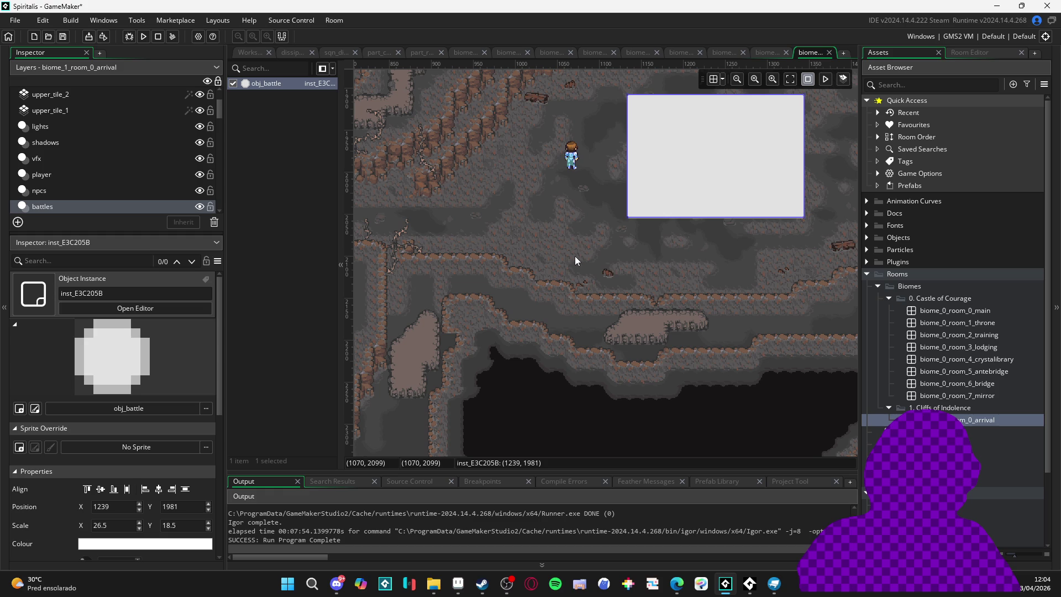
mouse_move(575, 256)
mouse_down()
mouse_move(503, 352)
mouse_move(535, 363)
mouse_move(553, 326)
mouse_move(499, 291)
mouse_up()
mouse_move(505, 293)
mouse_down()
mouse_move(529, 307)
mouse_move(533, 332)
mouse_move(543, 326)
mouse_up()
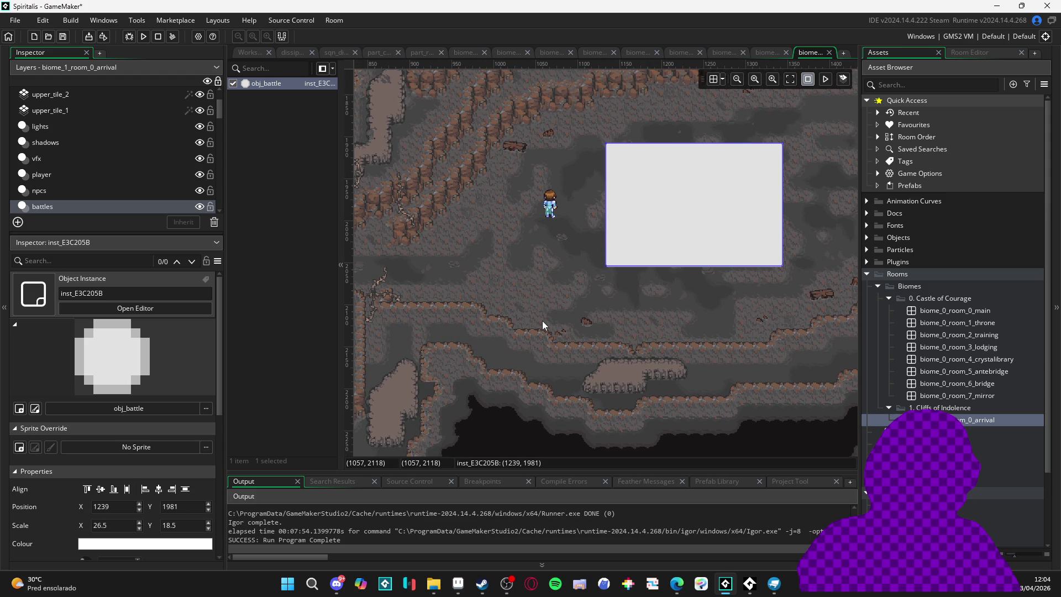
click(544, 320)
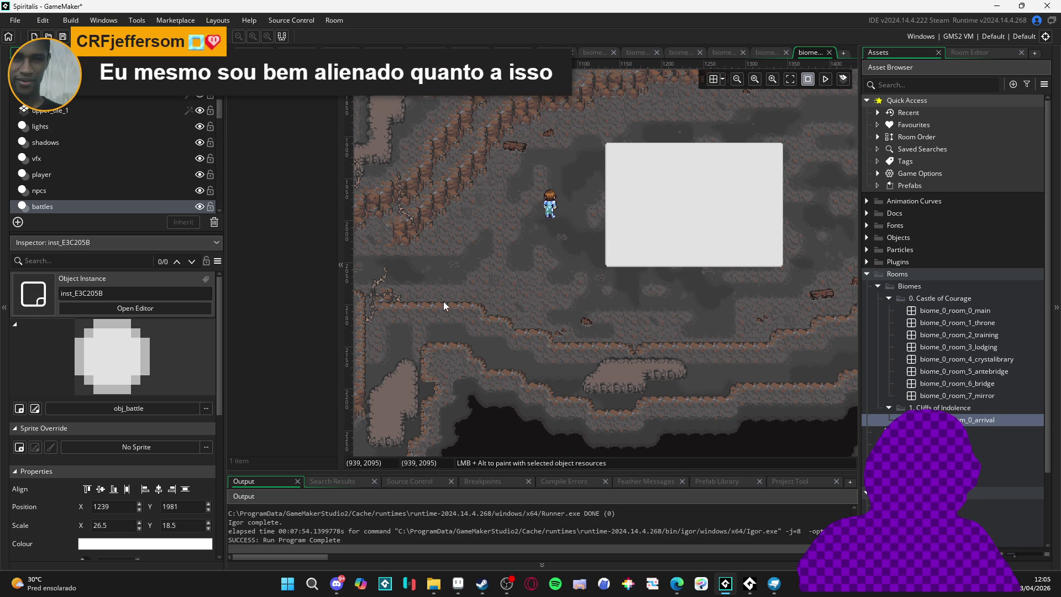
drag(447, 280, 490, 314)
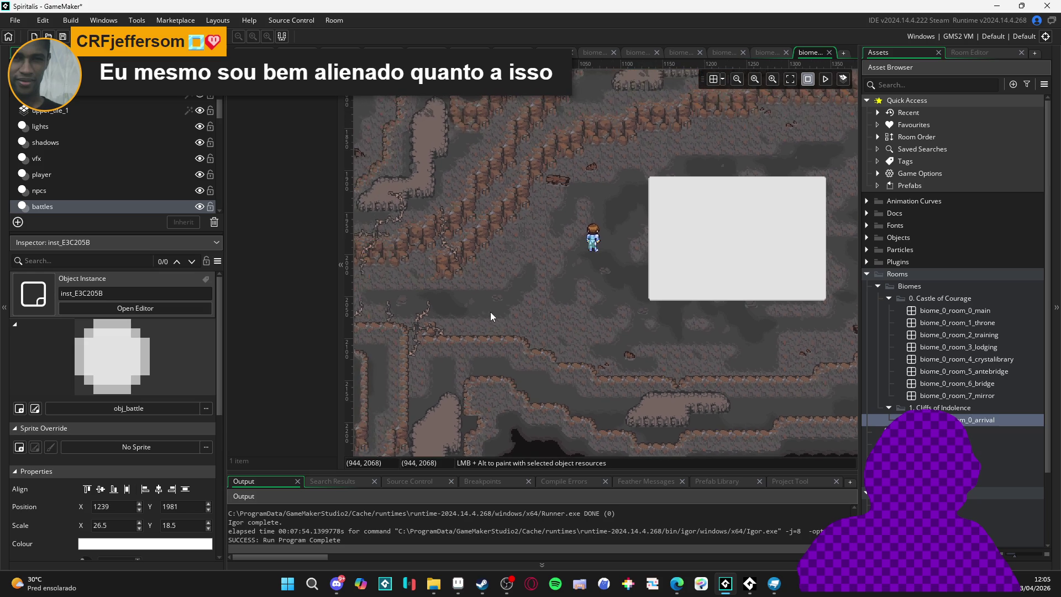
scroll(583, 258, up, 2)
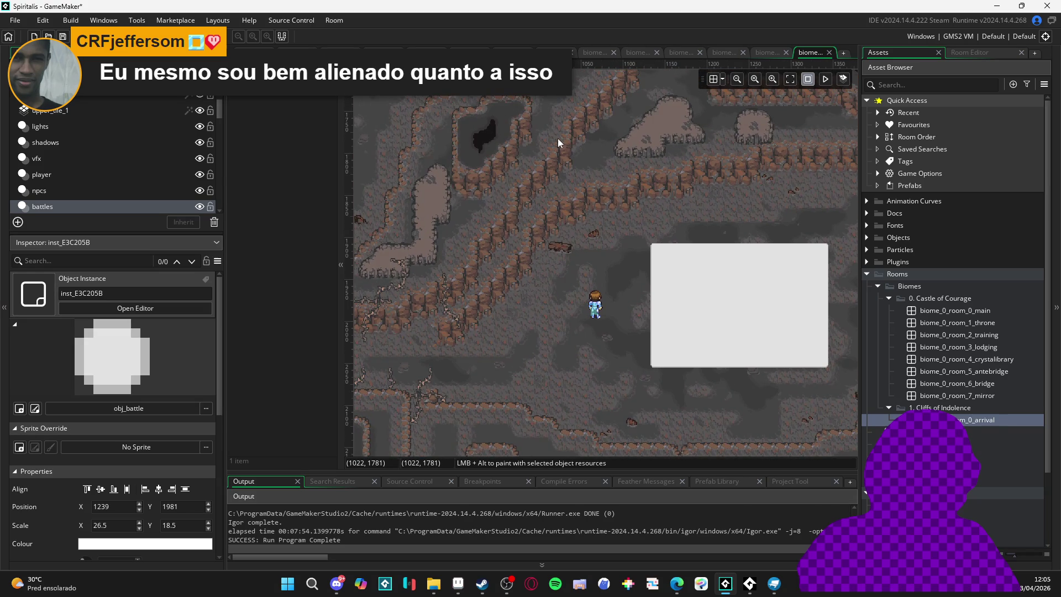
Make the stones tile layer active and bring the left cliff ledges into view
click(430, 243)
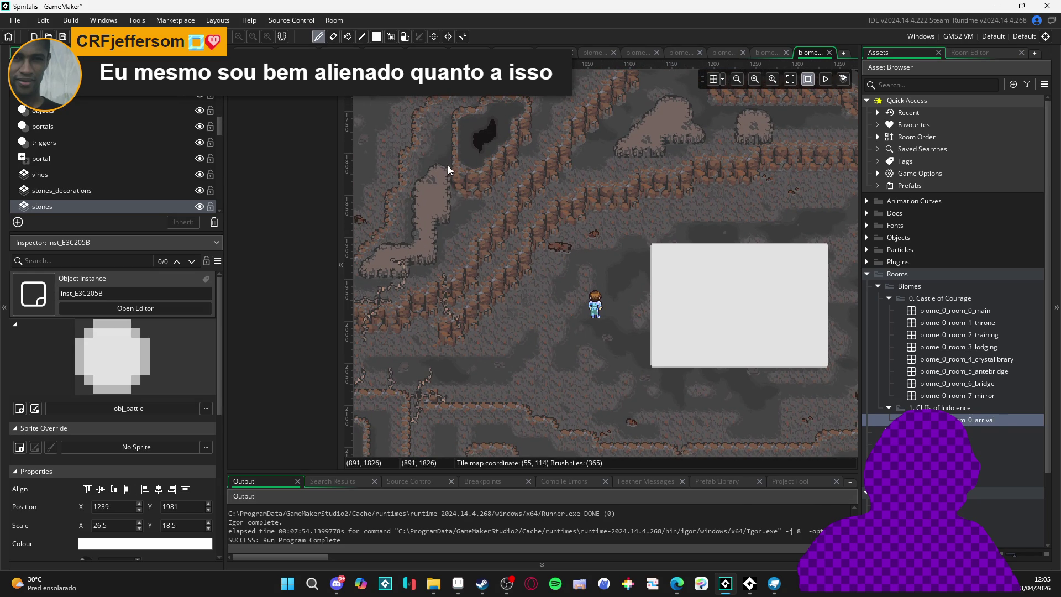
drag(387, 164, 448, 180)
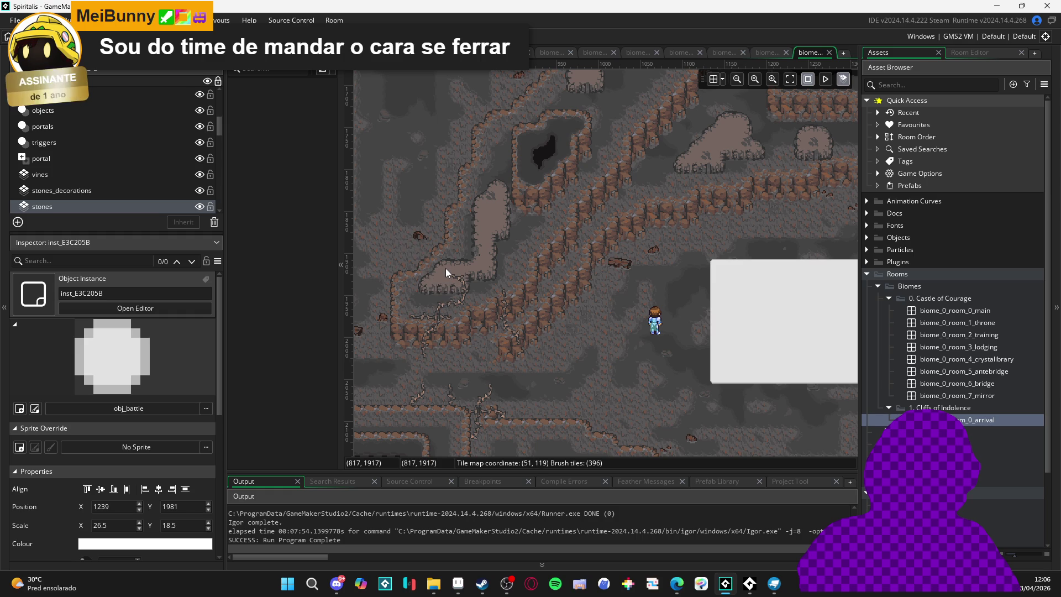
scroll(111, 149, up, 5)
click(201, 94)
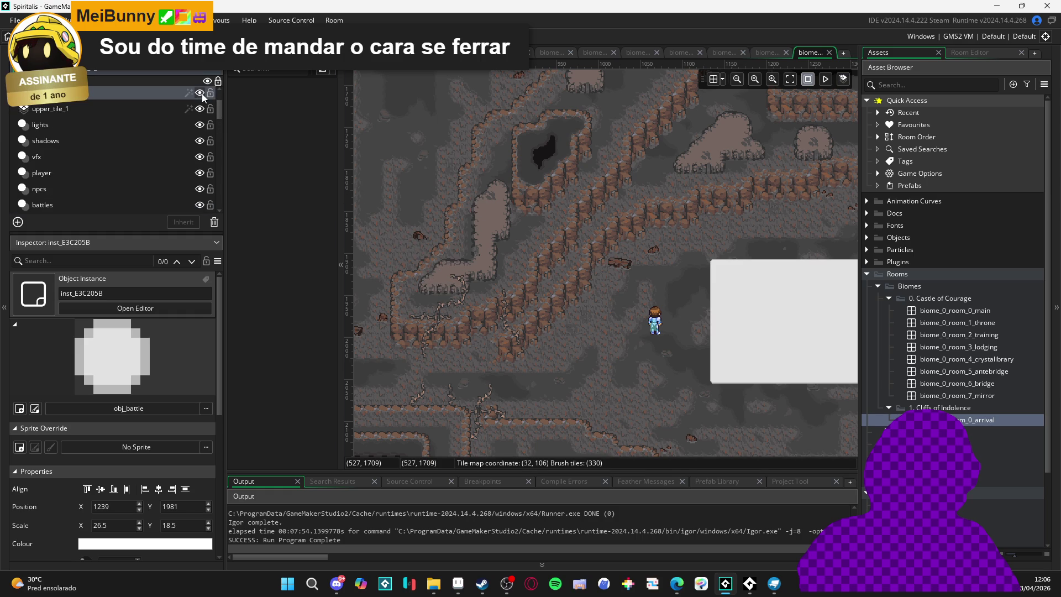
click(201, 94)
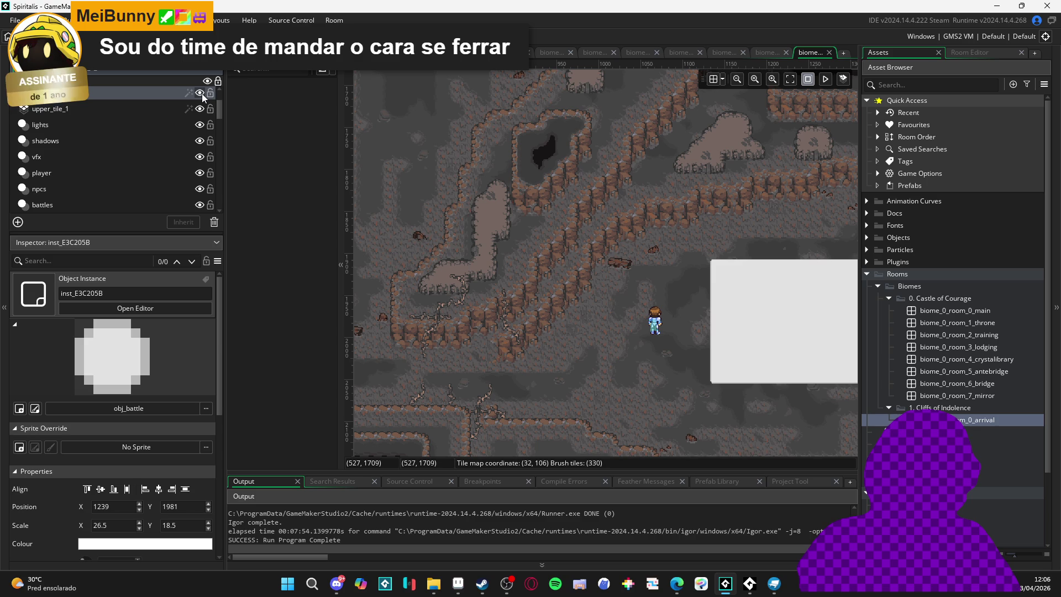
scroll(536, 244, left, 2)
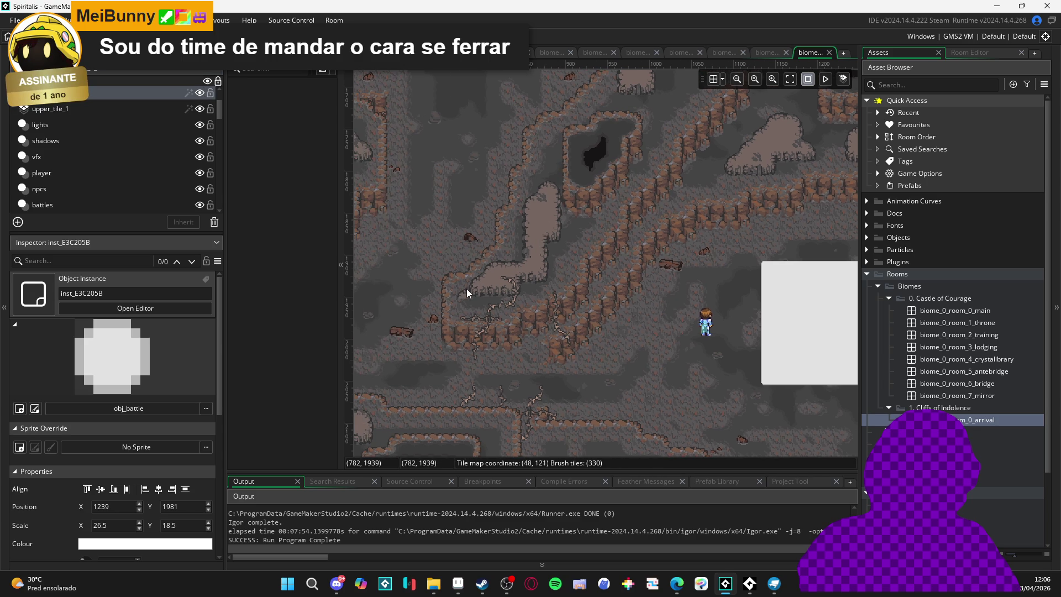
scroll(479, 290, up, 2)
click(470, 298)
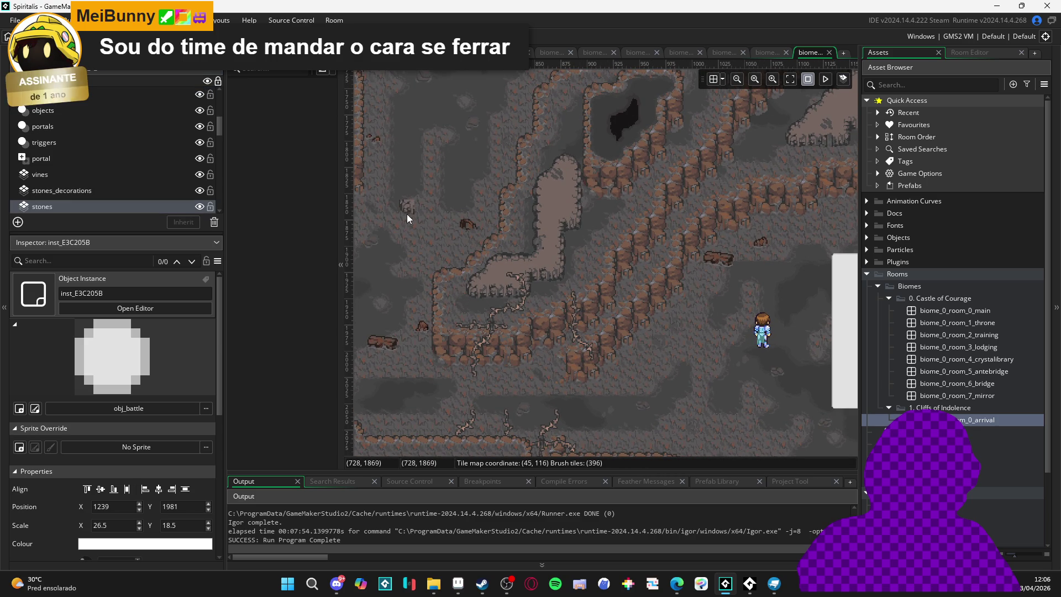
scroll(407, 214, down, 1)
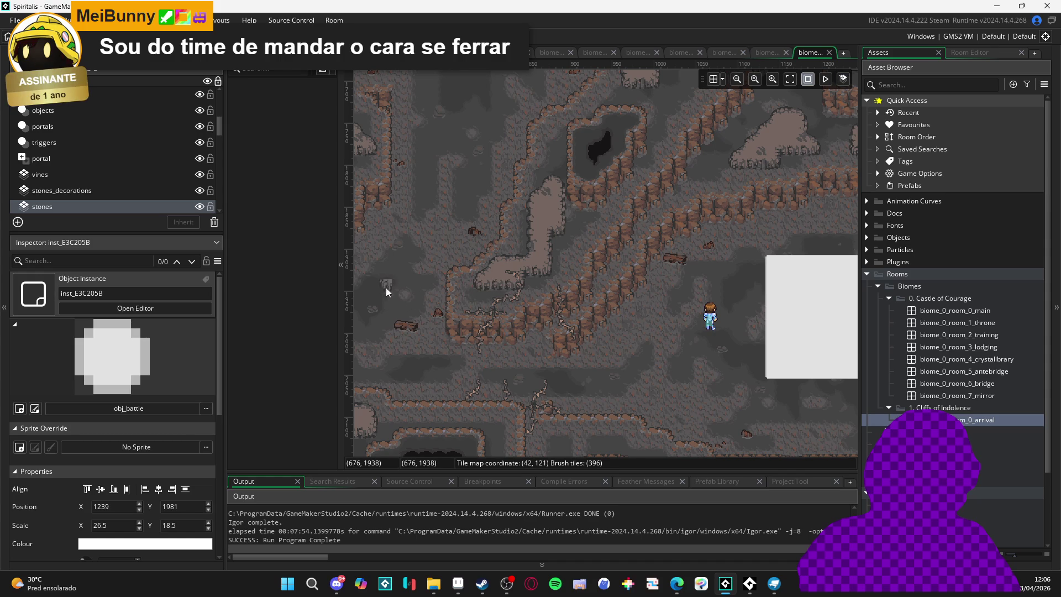
mouse_move(474, 287)
mouse_down()
mouse_move(507, 287)
mouse_move(526, 264)
mouse_up()
key(ctrl+c)
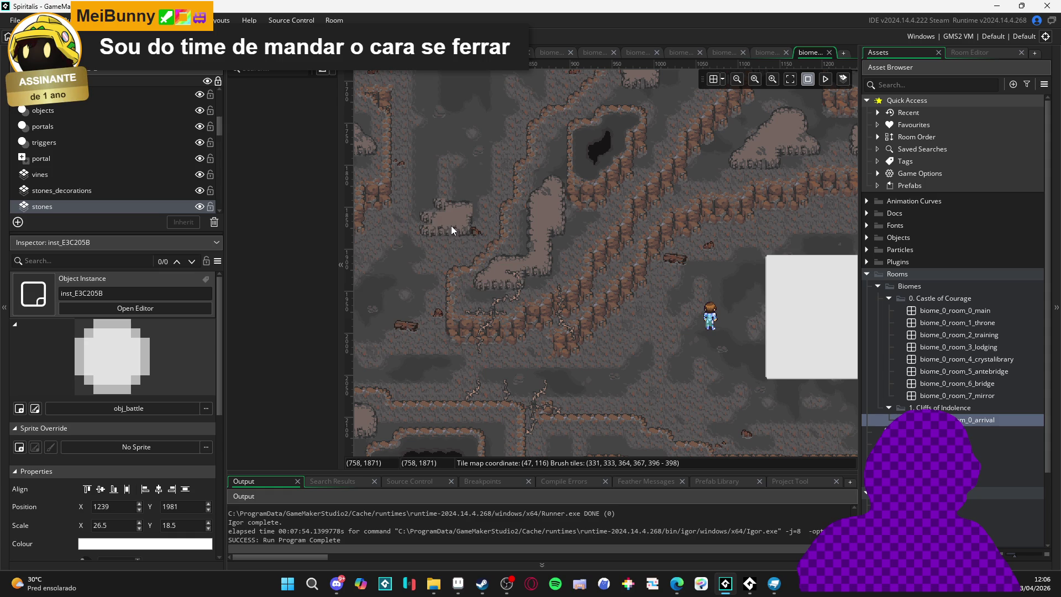
key(Escape)
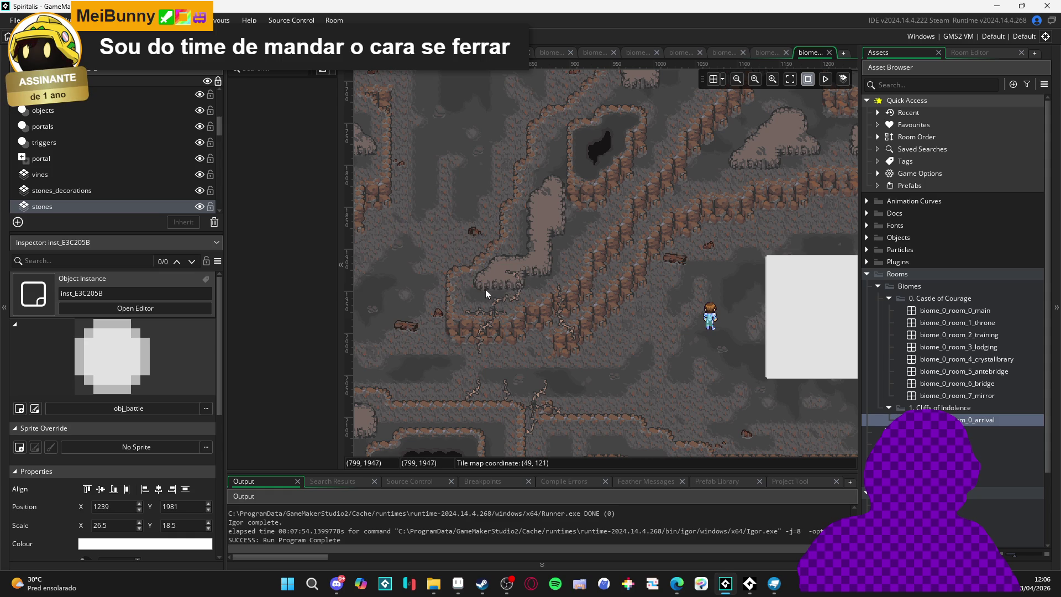
key(ctrl+v)
key(Escape)
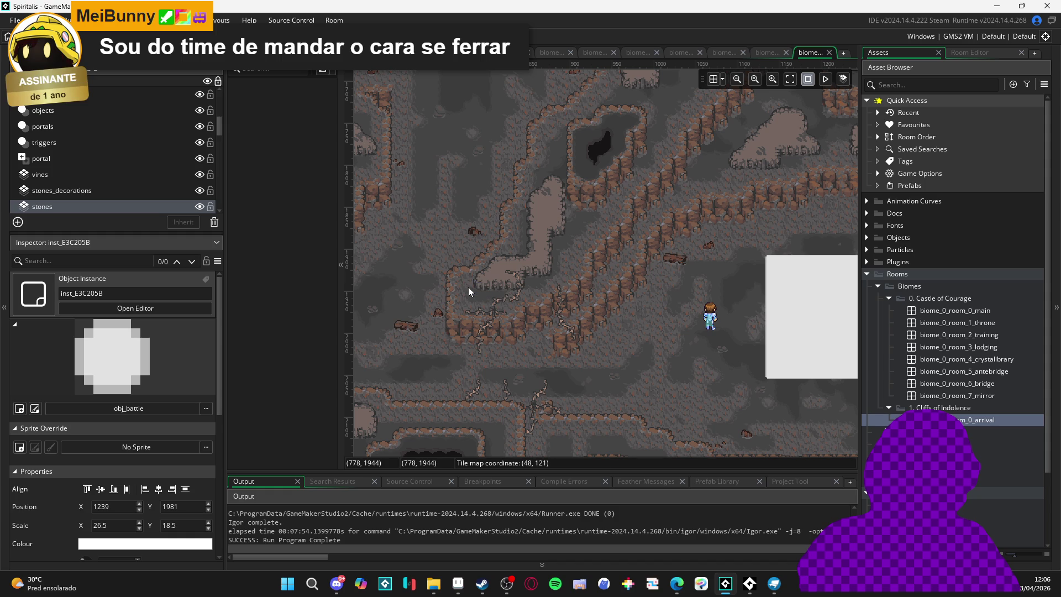